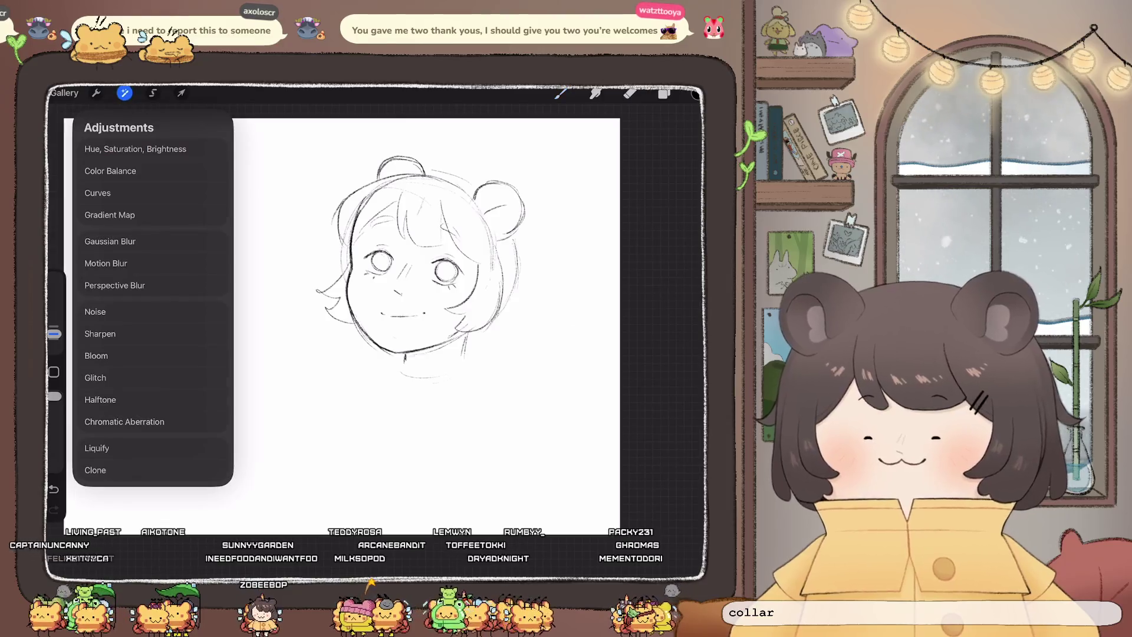
Draw a collar curving under the chin, with short left and right sides
left_click(101, 445)
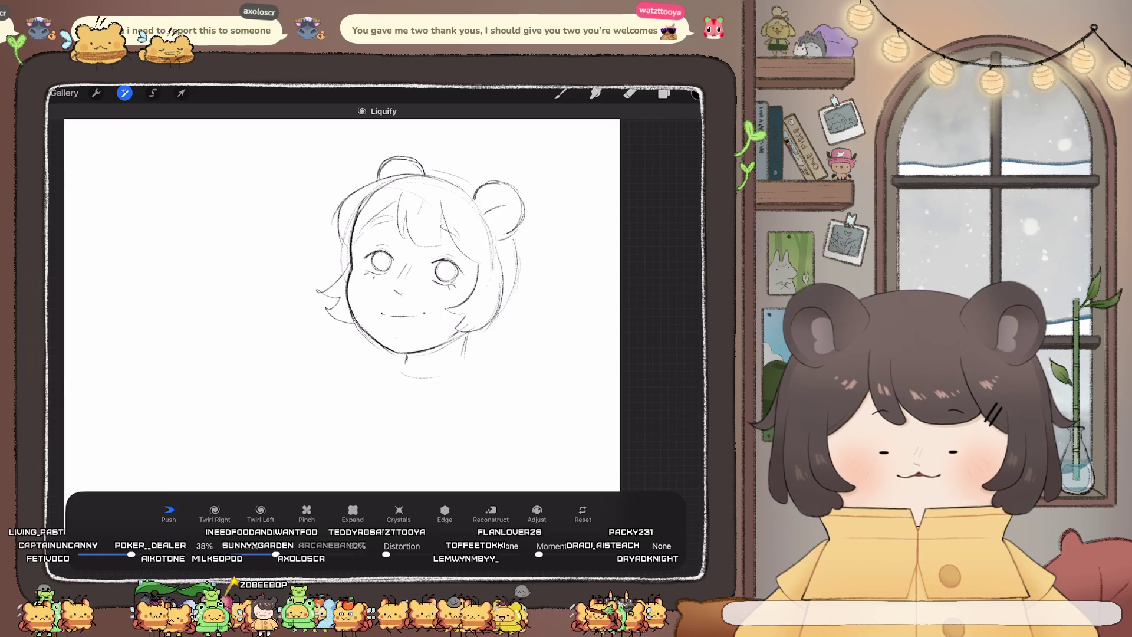
left_click(561, 92)
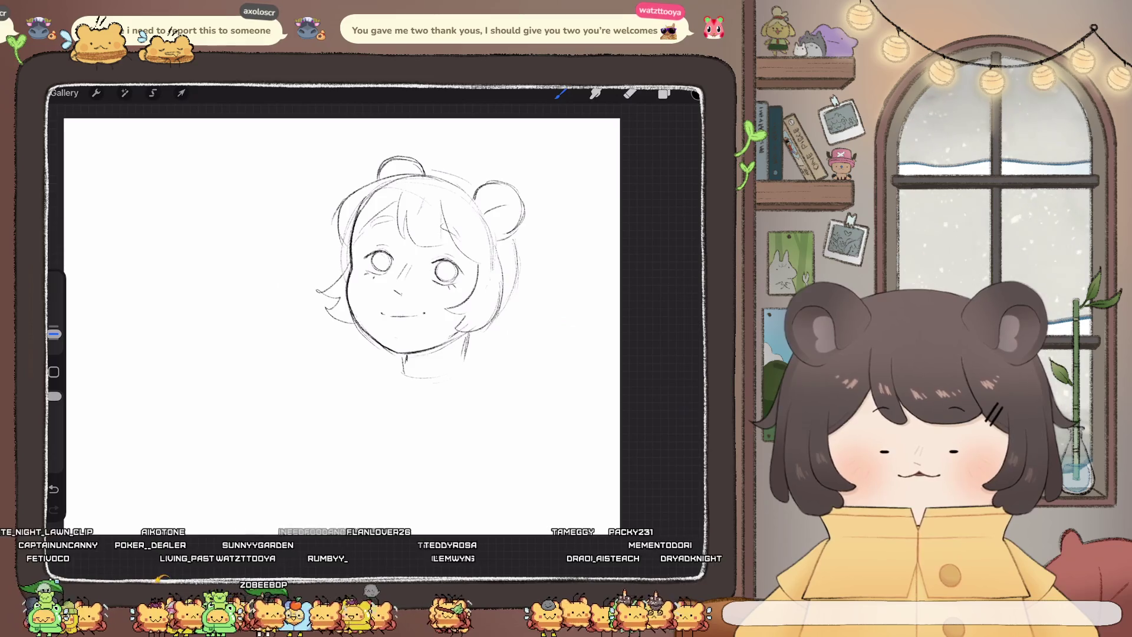
left_click_drag(374, 353, 415, 381)
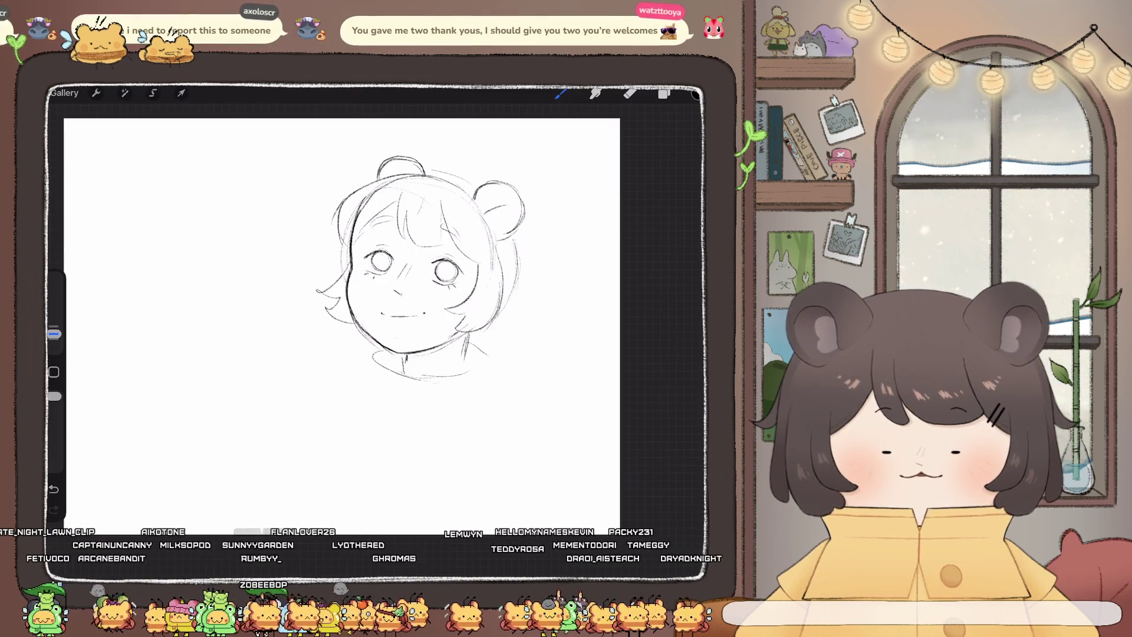
key("ctrl+z")
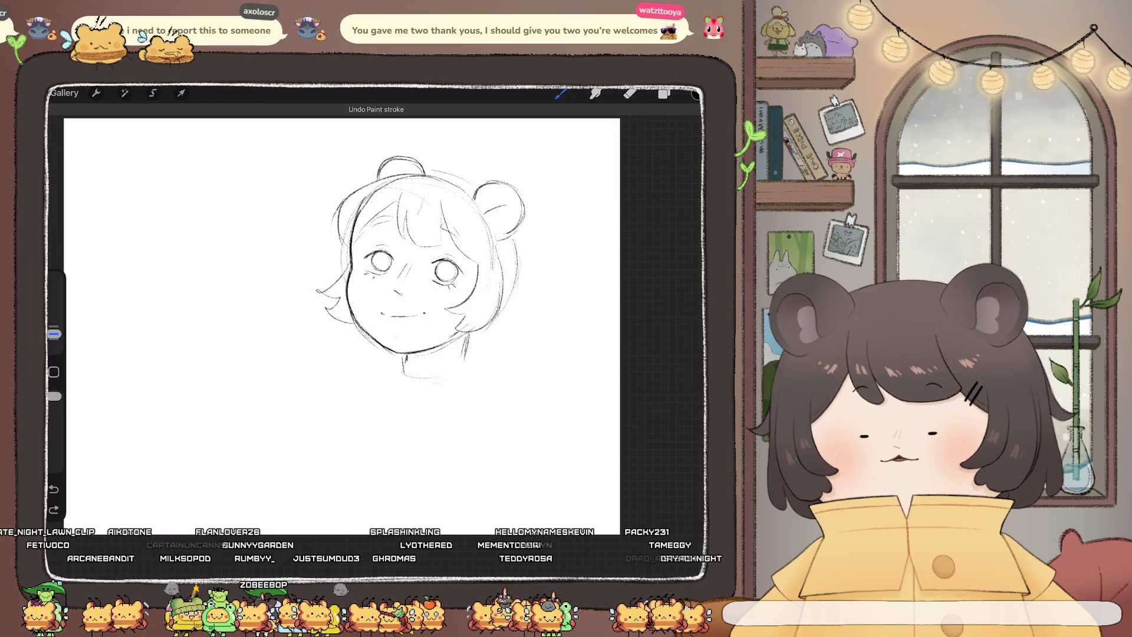
mouse_move(377, 353)
left_mouse_down()
mouse_move(461, 382)
mouse_move(489, 349)
left_mouse_up()
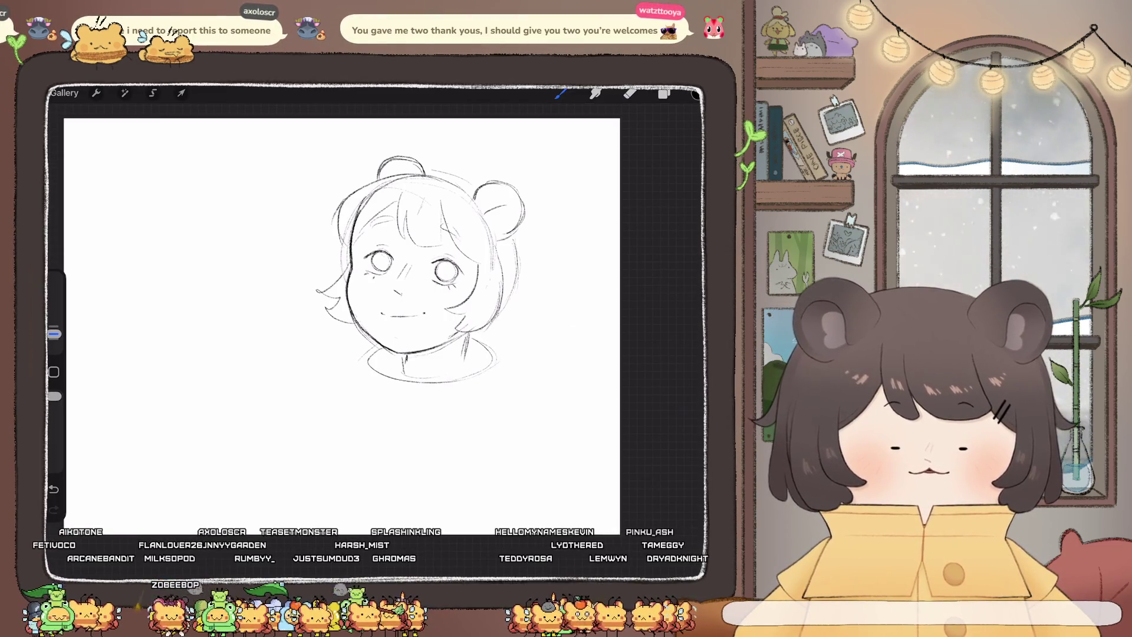
left_click_drag(360, 356, 372, 390)
left_click_drag(496, 365, 487, 387)
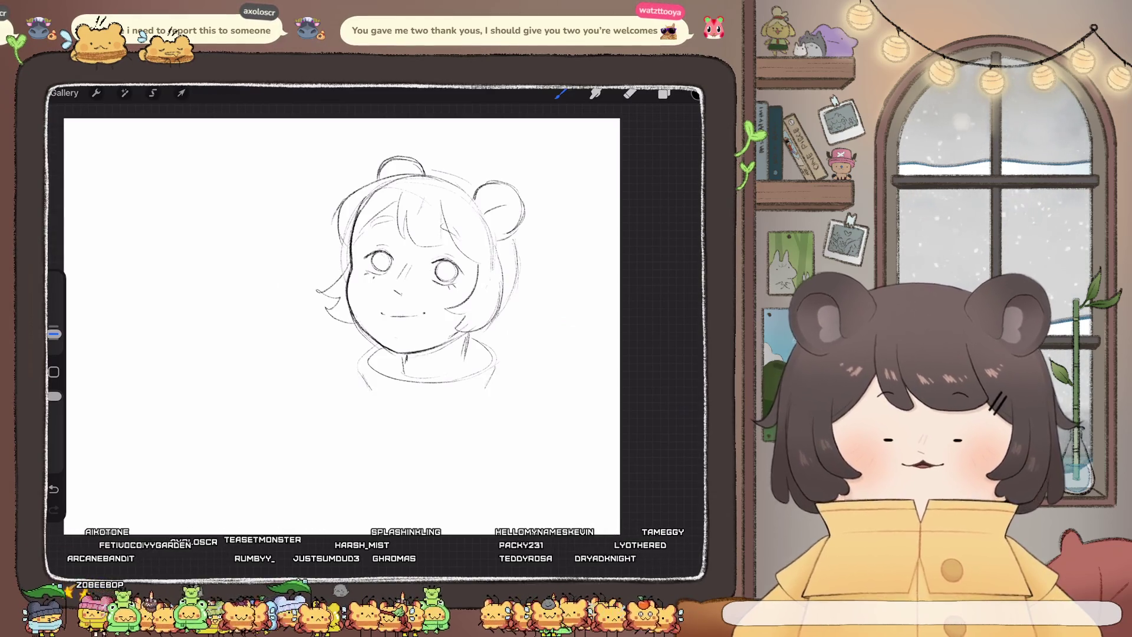
Sketch a short left shoulder line and a right shoulder sloping to the lower right
left_click_drag(360, 355, 345, 366)
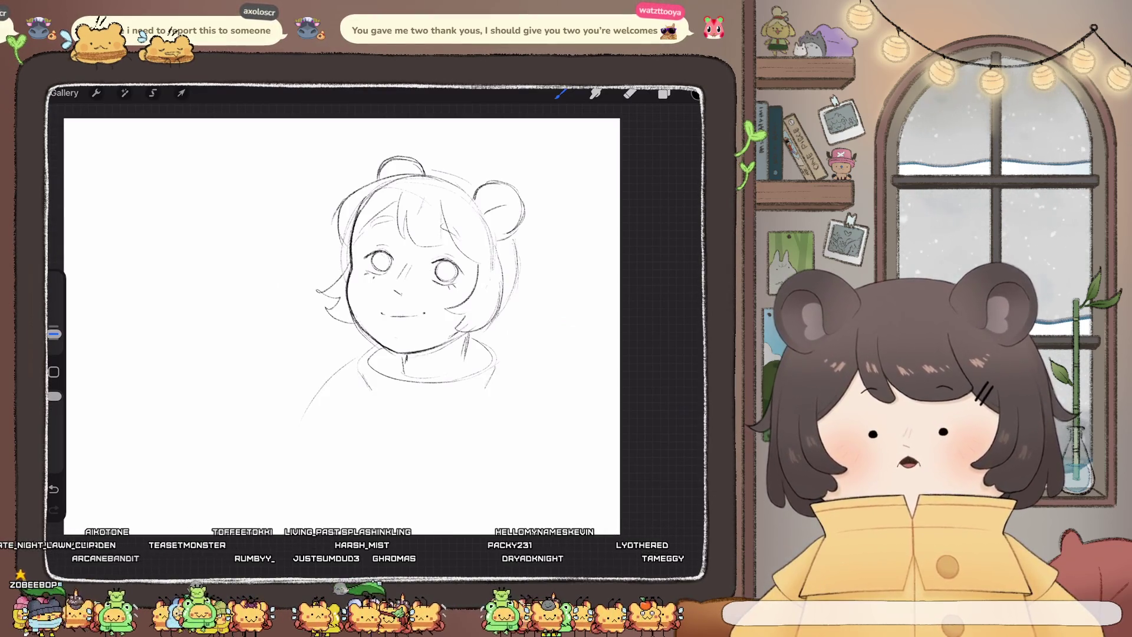
key("ctrl+z")
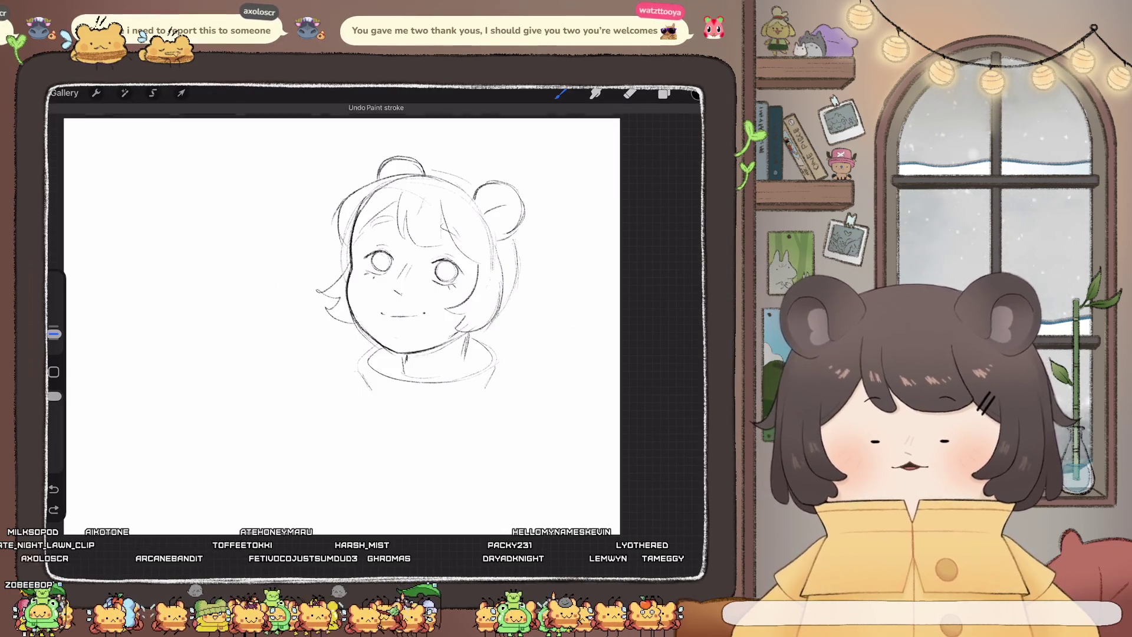
key("ctrl+z")
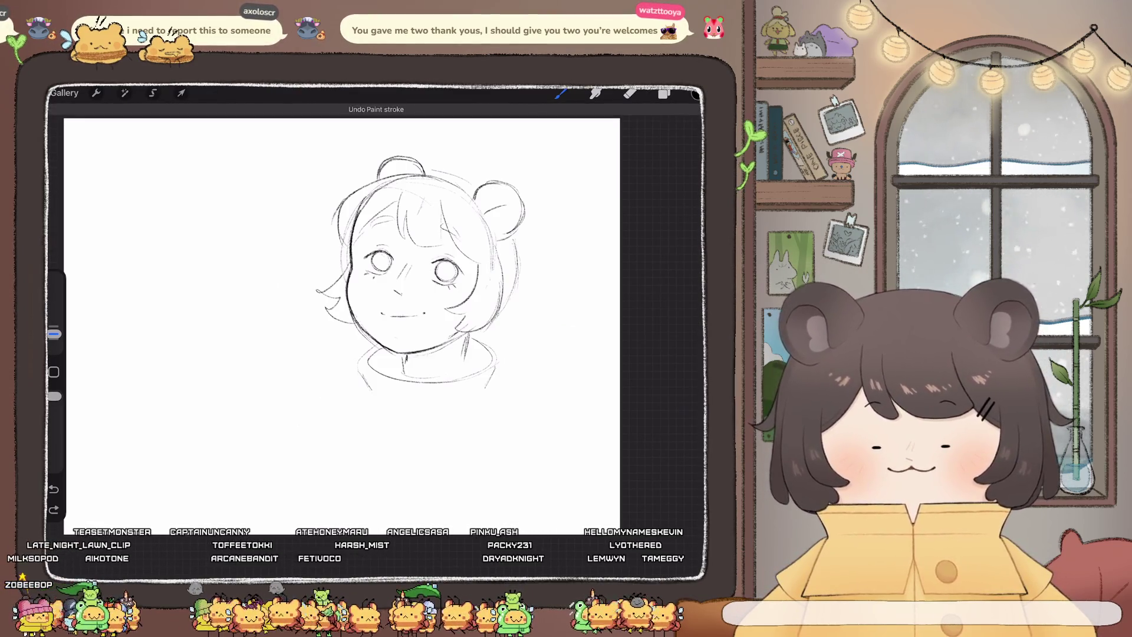
left_click_drag(345, 377, 308, 396)
left_click_drag(497, 380, 553, 459)
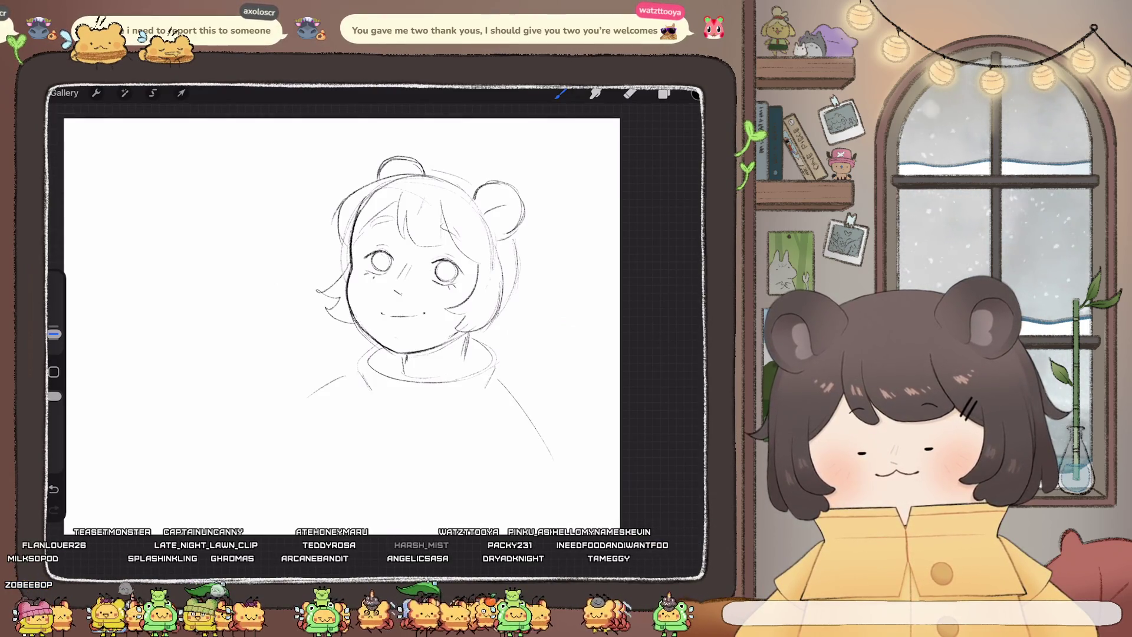
scroll(383, 333, "down", 3)
scroll(349, 327, "up", 2)
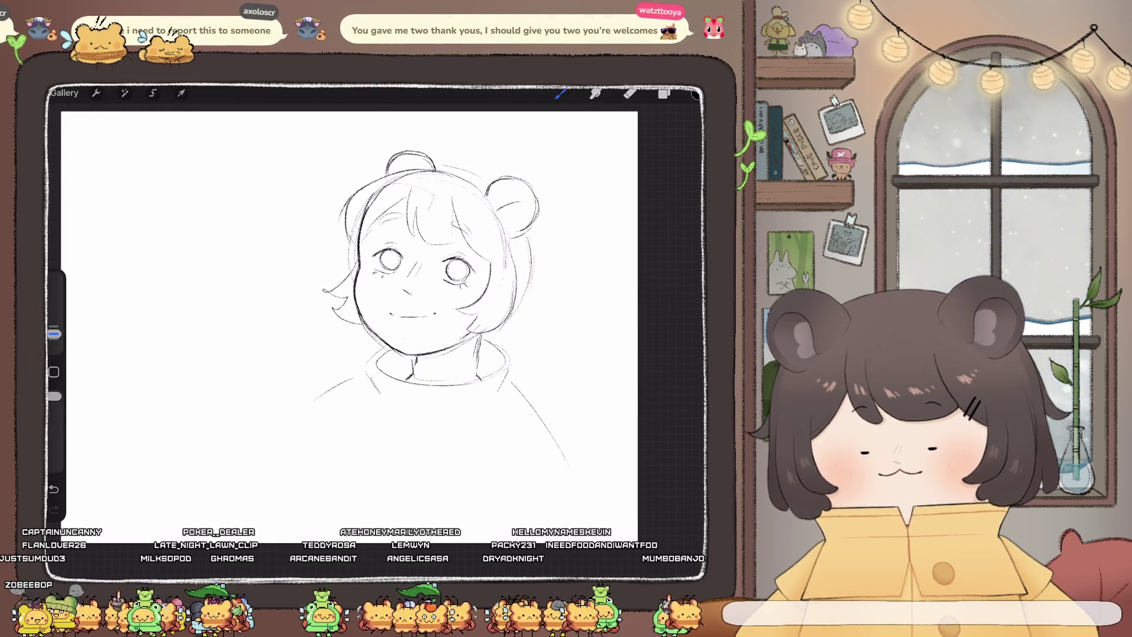
Darken the right side of the neck and extend both sides of the bob downward
left_click_drag(479, 338, 475, 367)
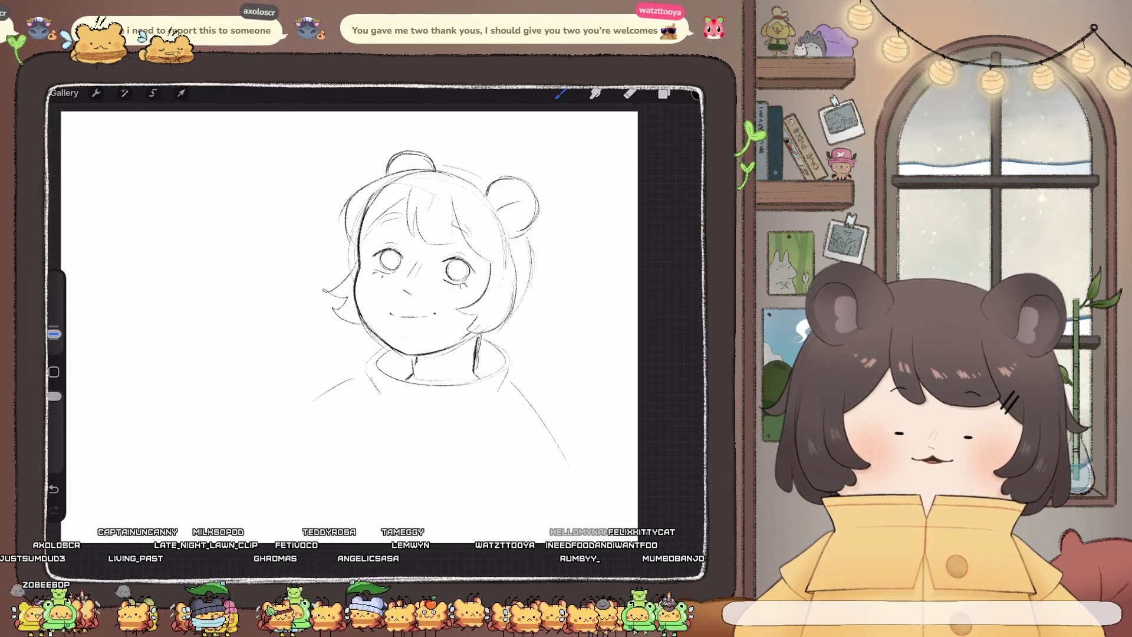
left_click_drag(532, 295, 541, 352)
left_click_drag(354, 323, 352, 359)
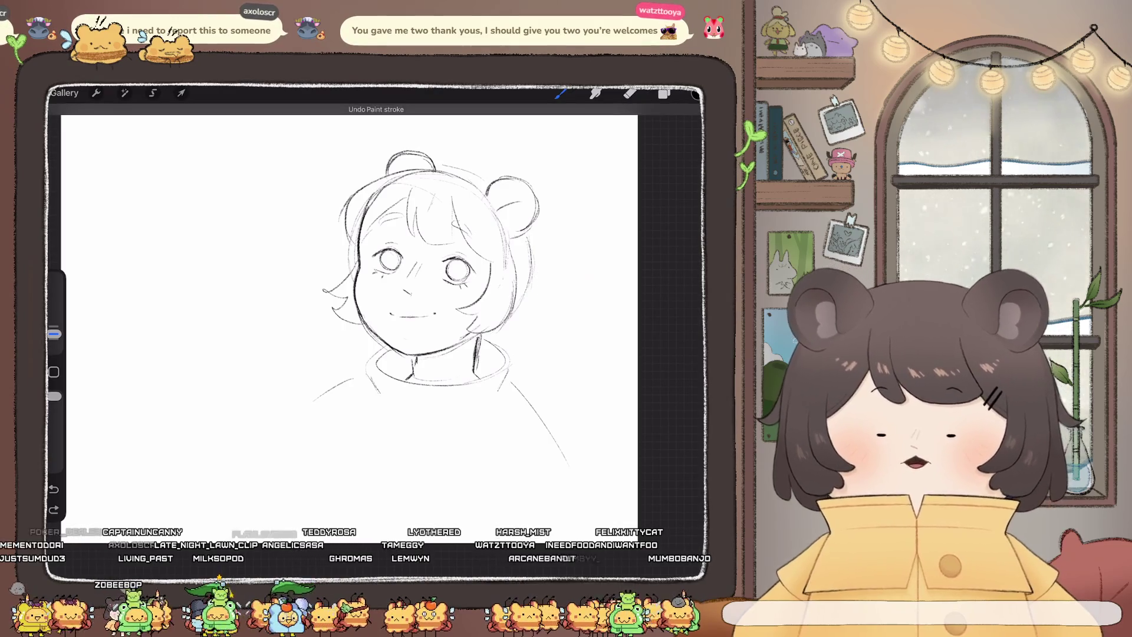
left_click_drag(529, 243, 532, 327)
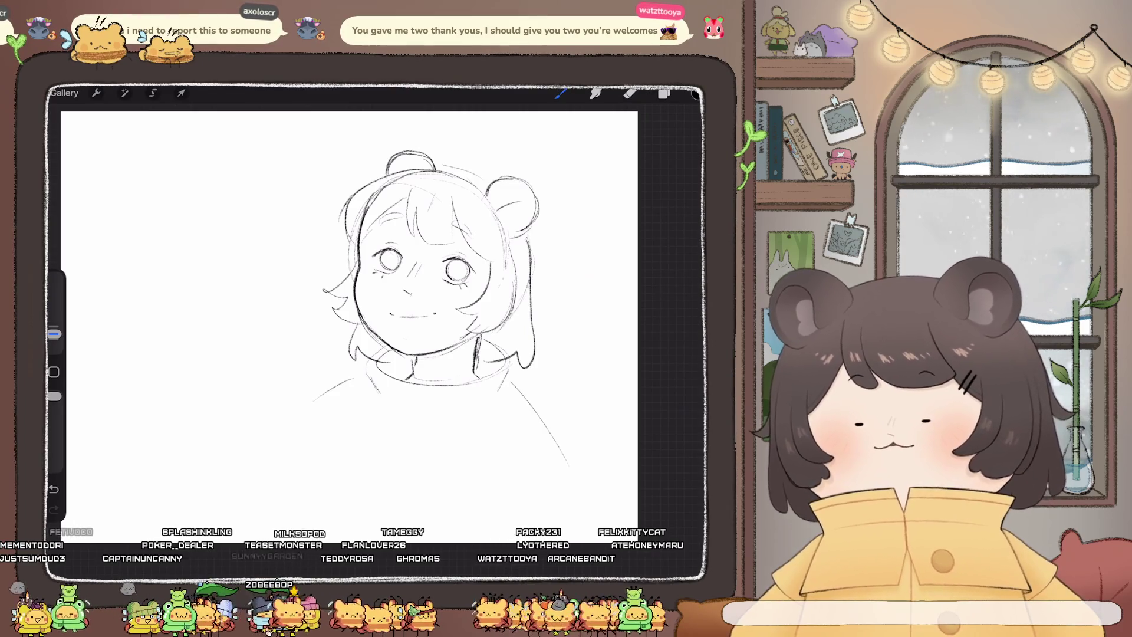
key("e")
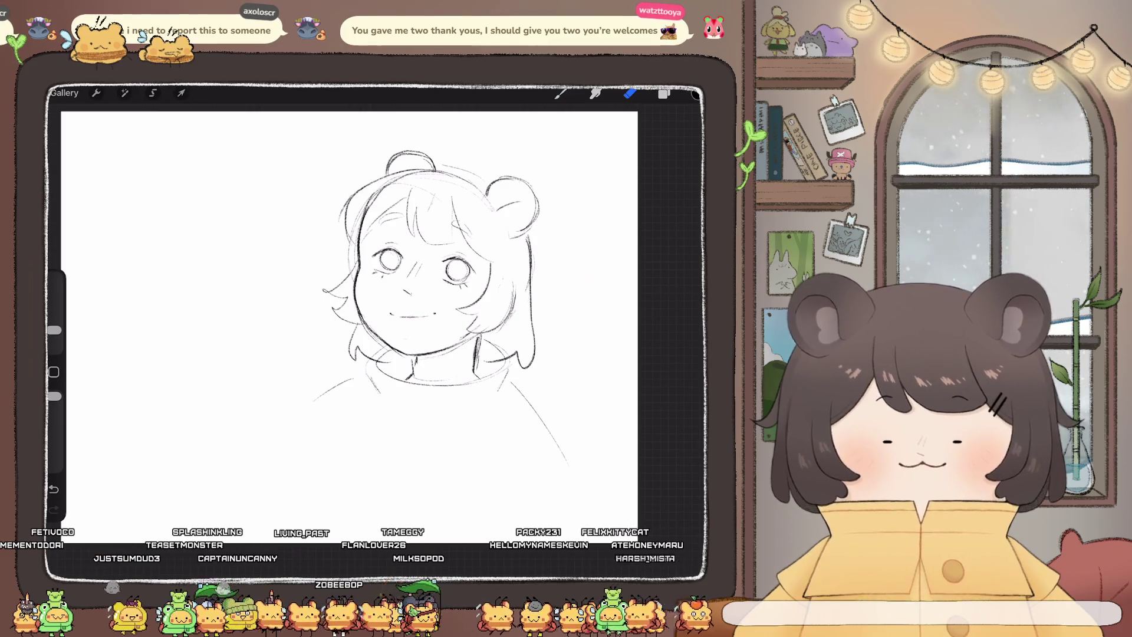
Add a hair clip mark on the right side of the hair
left_click_drag(54, 330, 54, 334)
left_click_drag(488, 238, 479, 254)
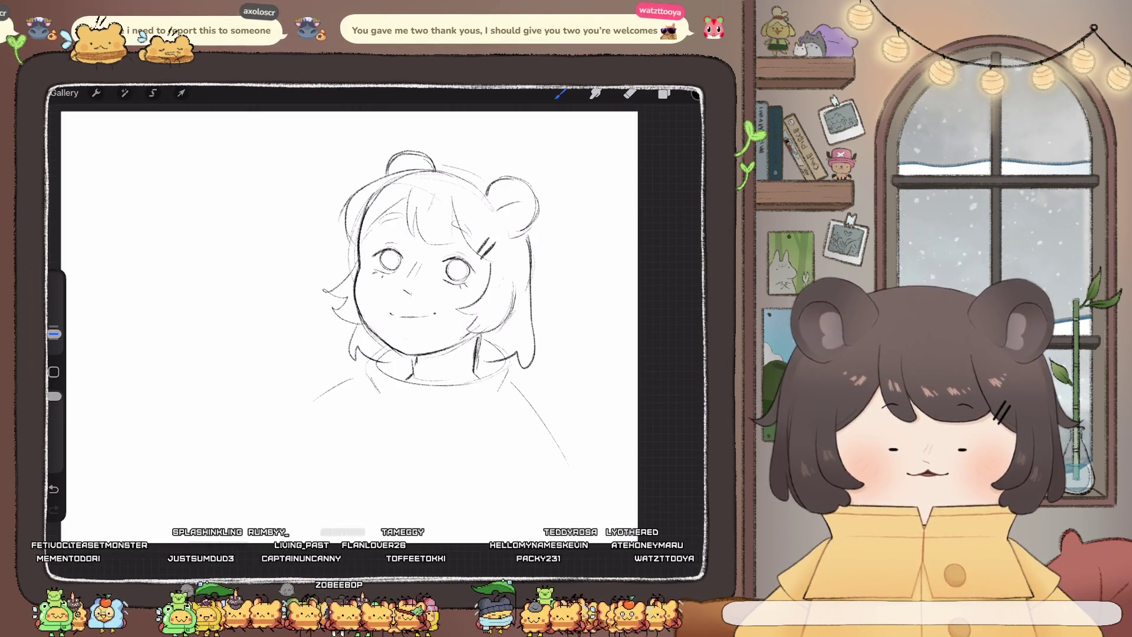
key("e")
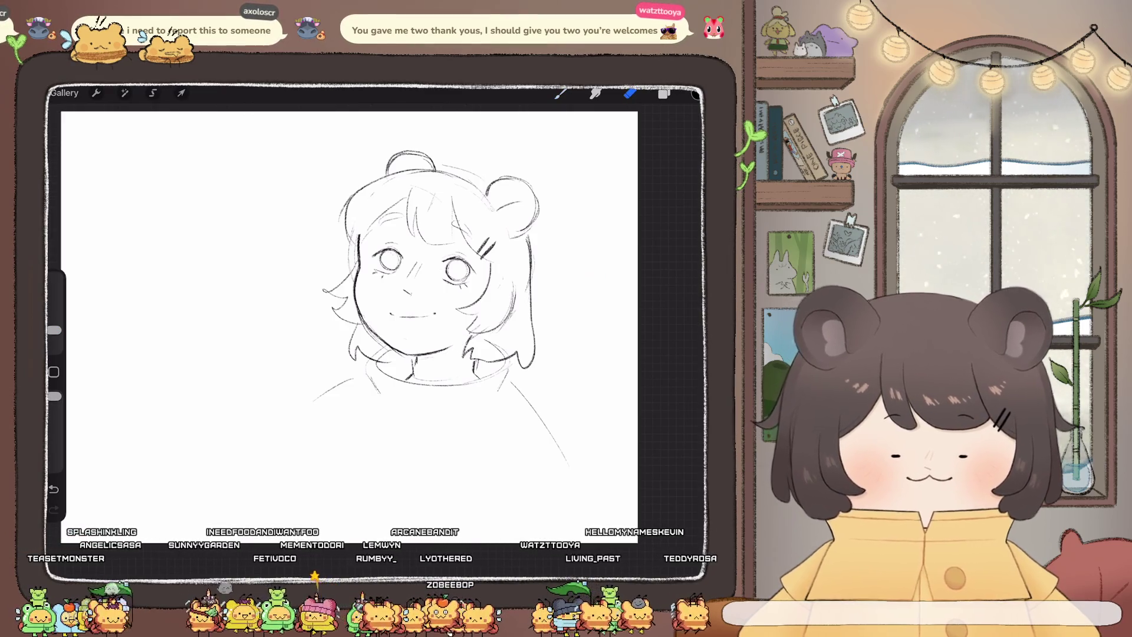
scroll(348, 324, "down", 3)
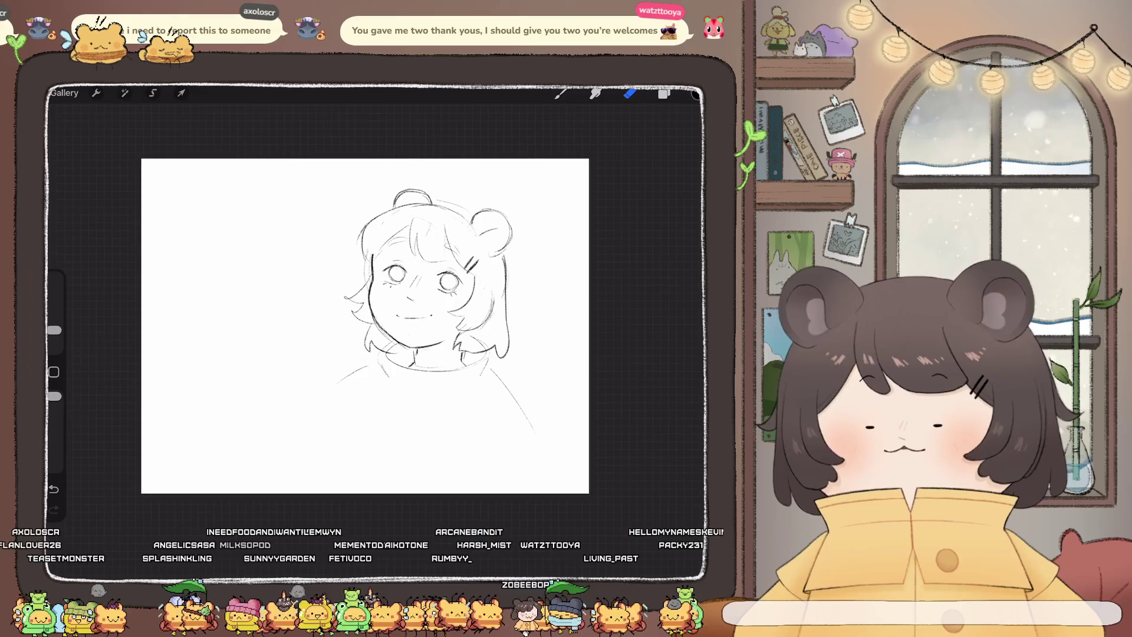
Draw a V line at the collar's centre and an arch over the right shoulder
key("b")
scroll(365, 325, "up", 3)
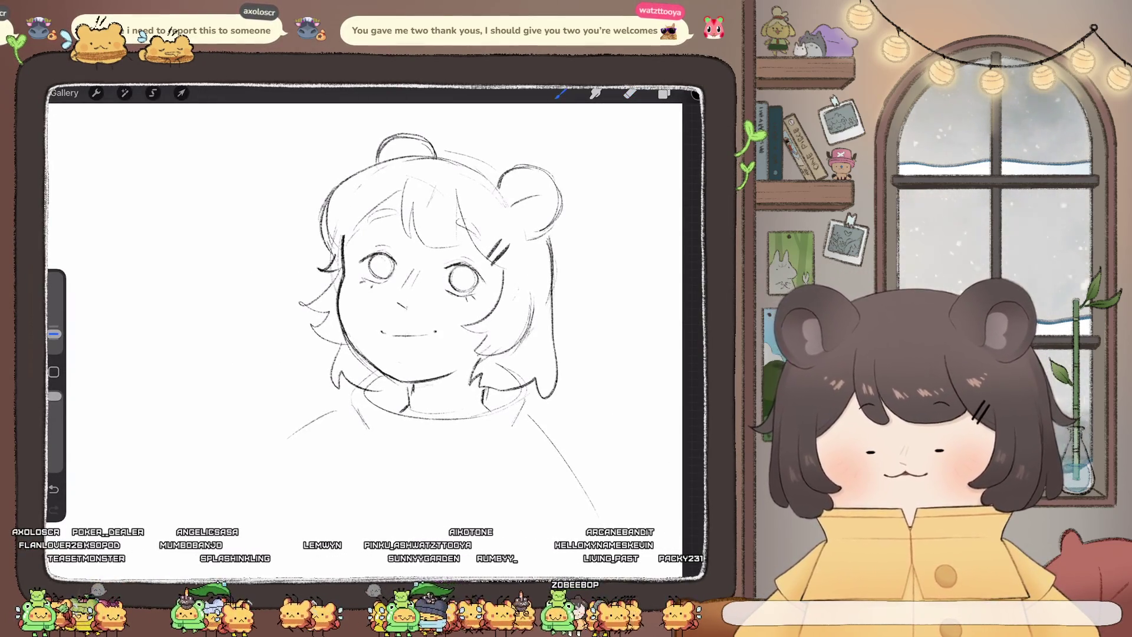
scroll(366, 324, "down", 3)
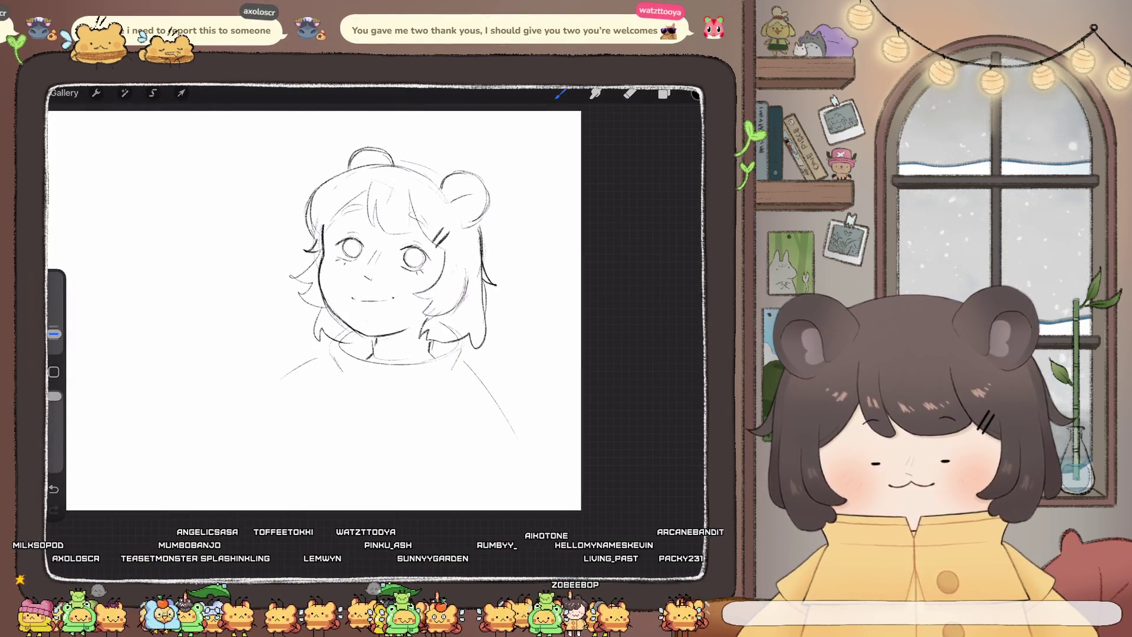
scroll(330, 301, "down", 2)
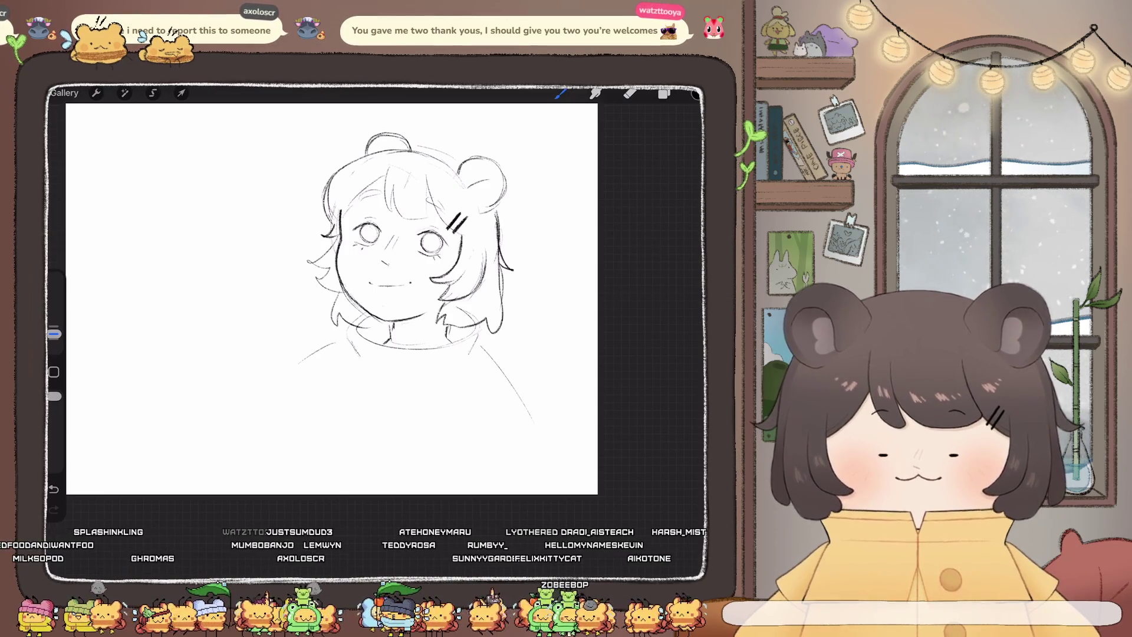
scroll(389, 266, "up", 2)
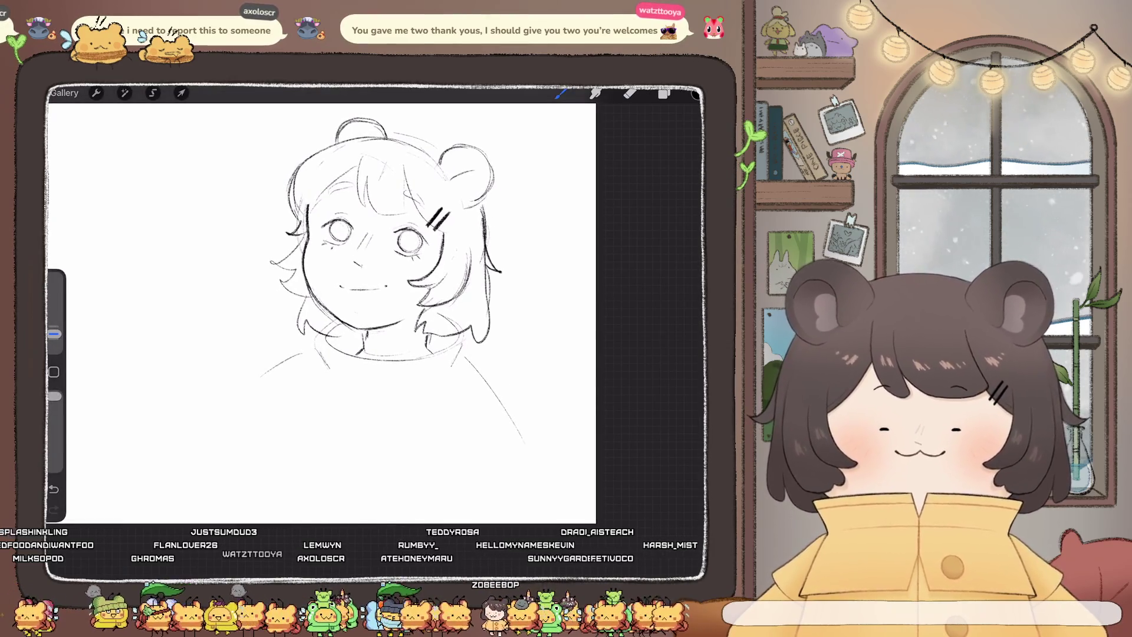
scroll(324, 287, "down", 2)
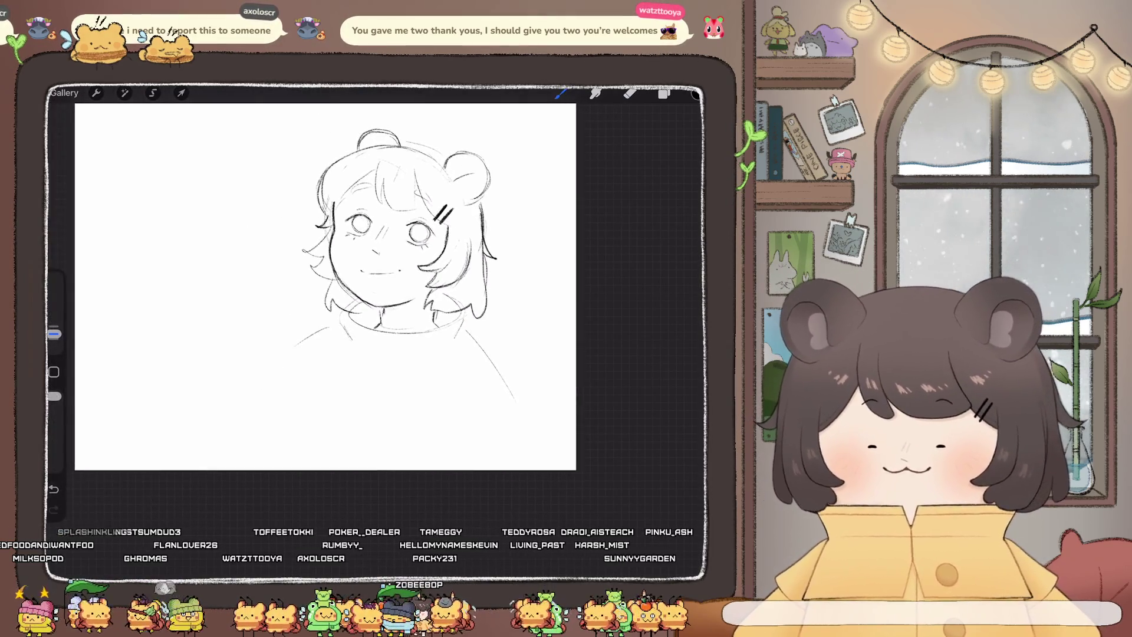
left_click_drag(388, 312, 361, 388)
left_click_drag(454, 421, 506, 382)
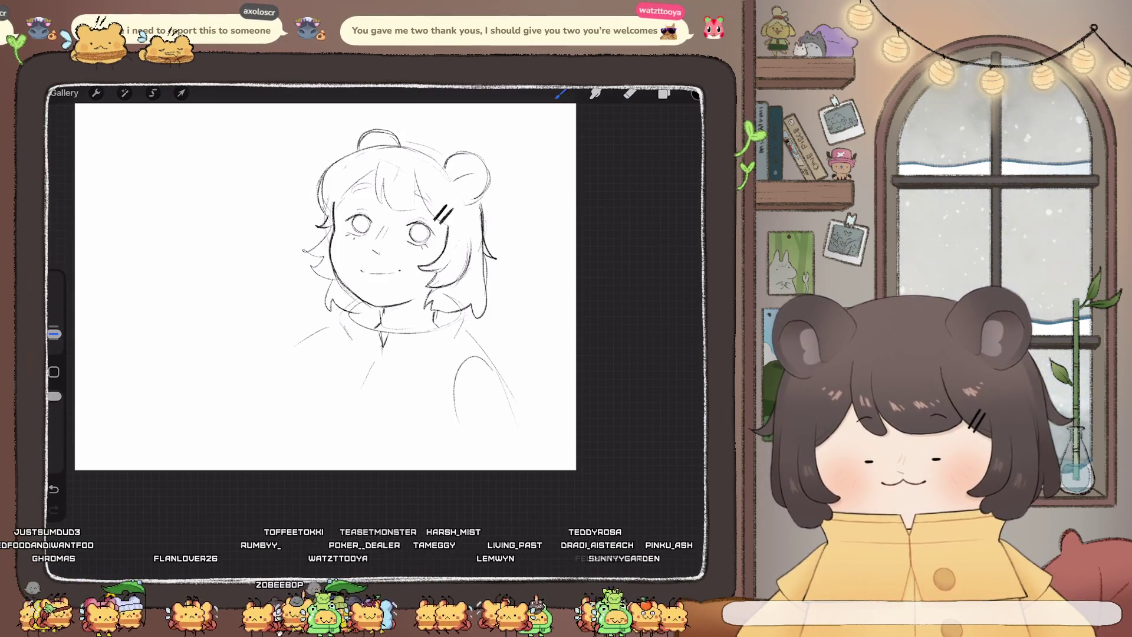
scroll(319, 289, "down", 3)
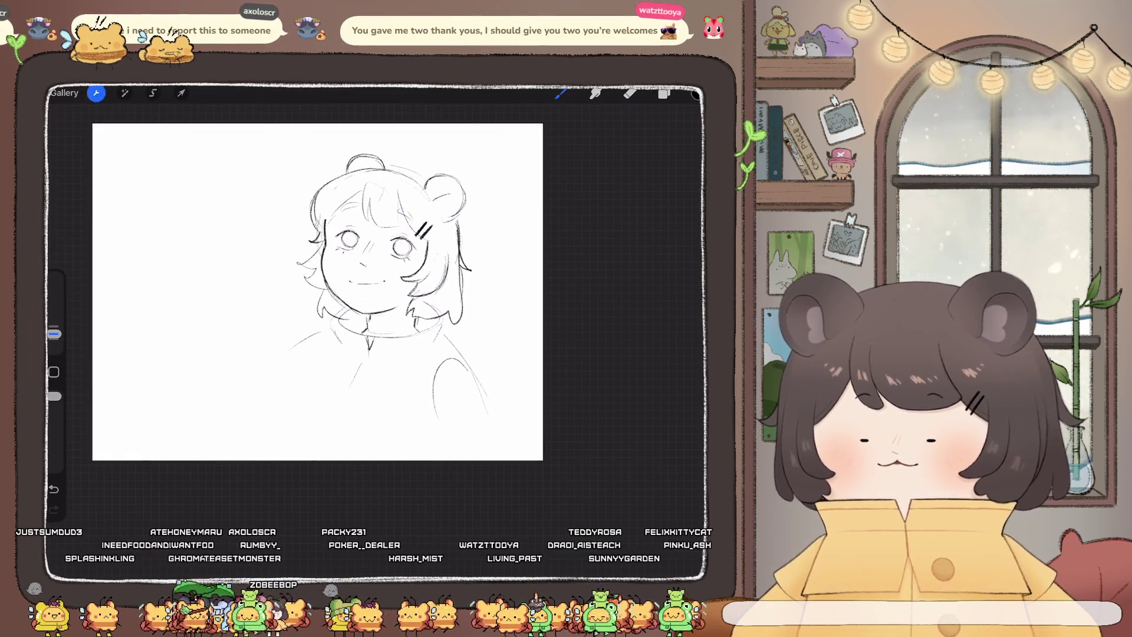
Flip the canvas horizontally to check proportions, then flip it back
left_click(96, 93)
left_click(122, 149)
left_click(112, 346)
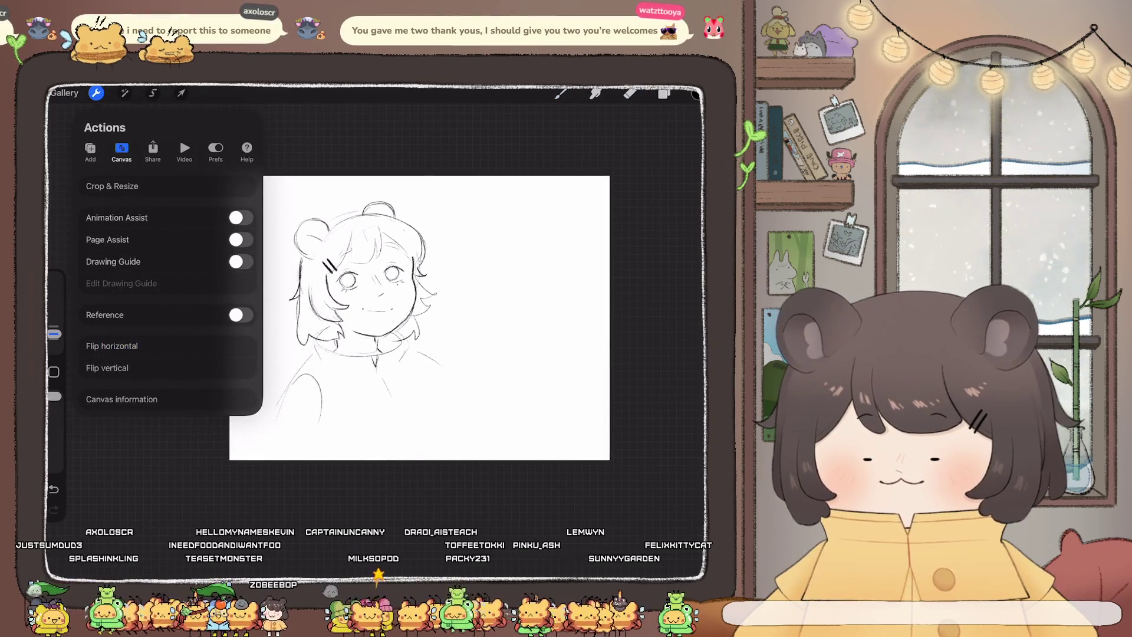
left_click(112, 346)
scroll(419, 317, "up", 3)
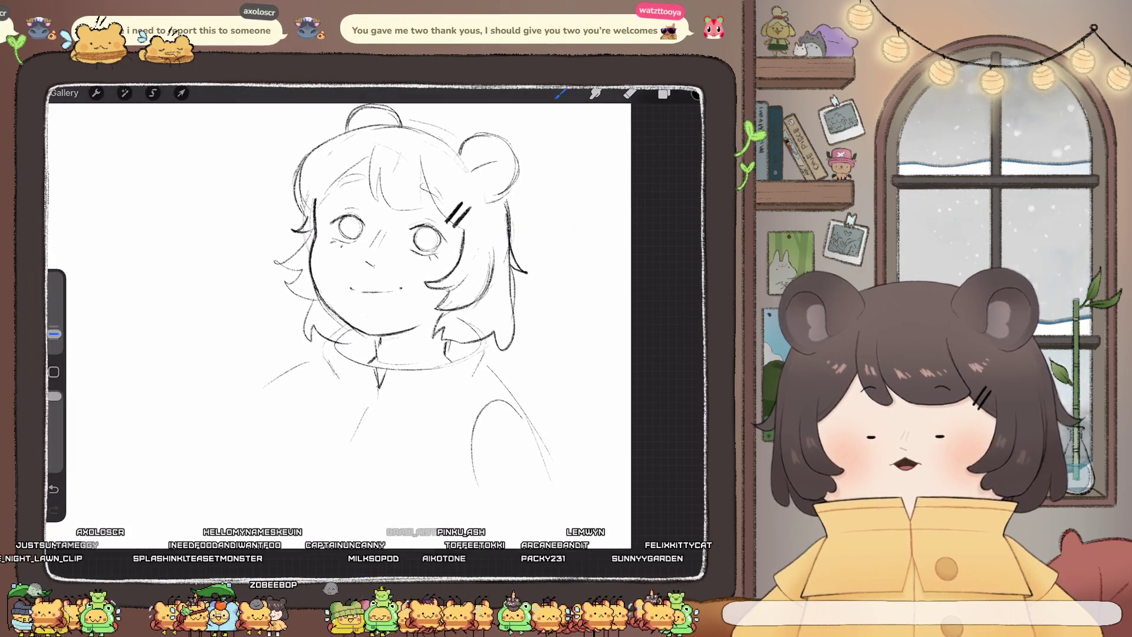
left_click(561, 93)
left_click(561, 93)
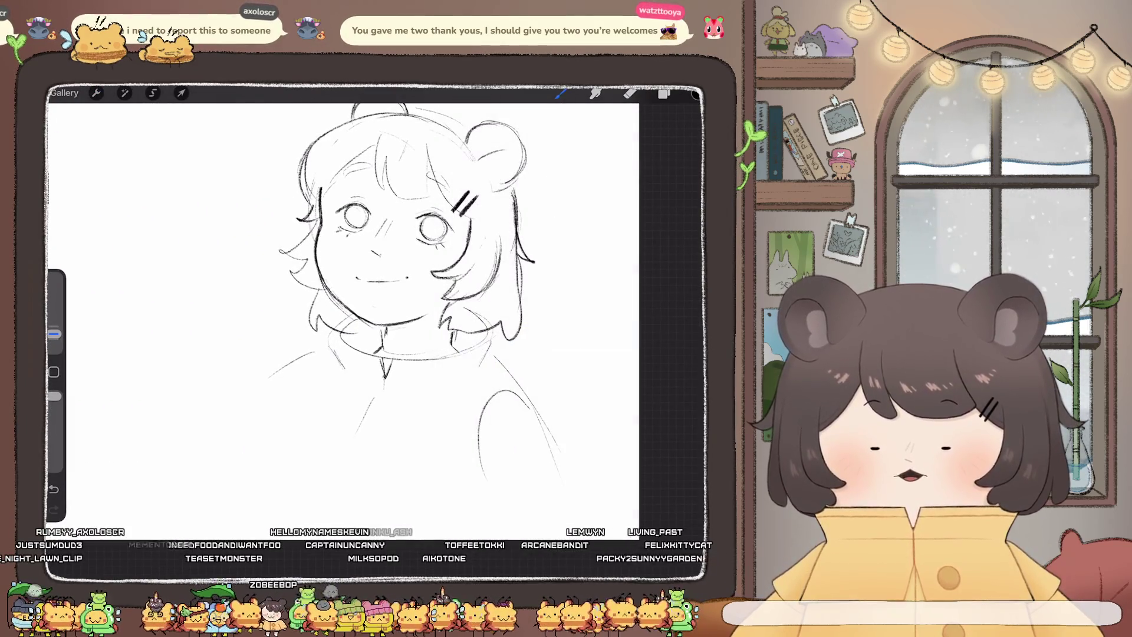
scroll(354, 283, "down", 3)
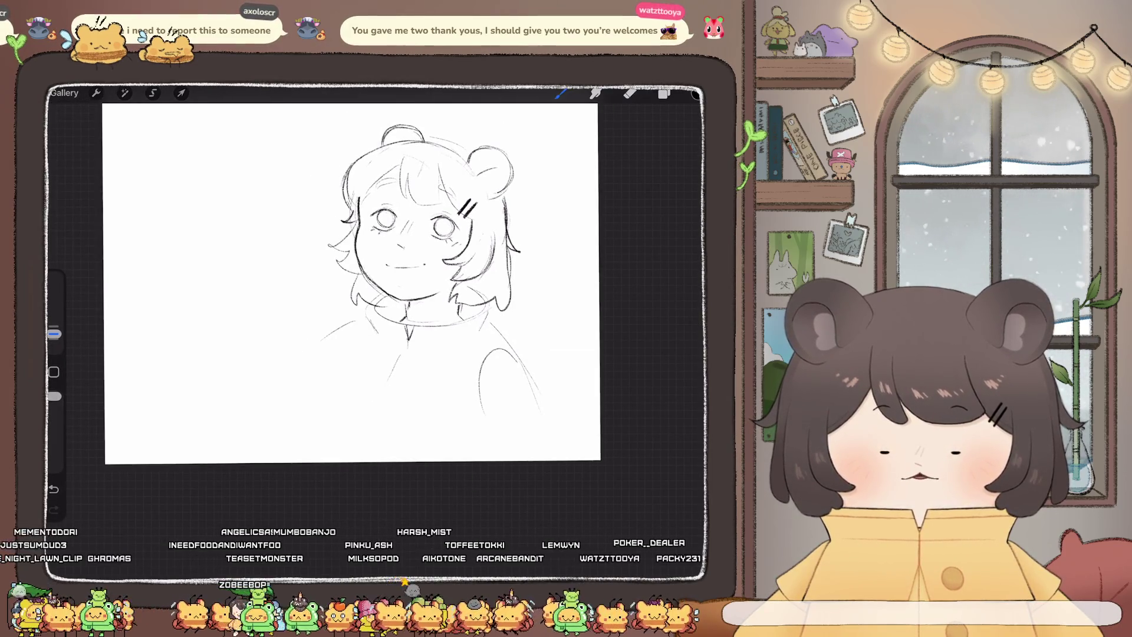
scroll(336, 283, "up", 2)
scroll(339, 286, "up", 1)
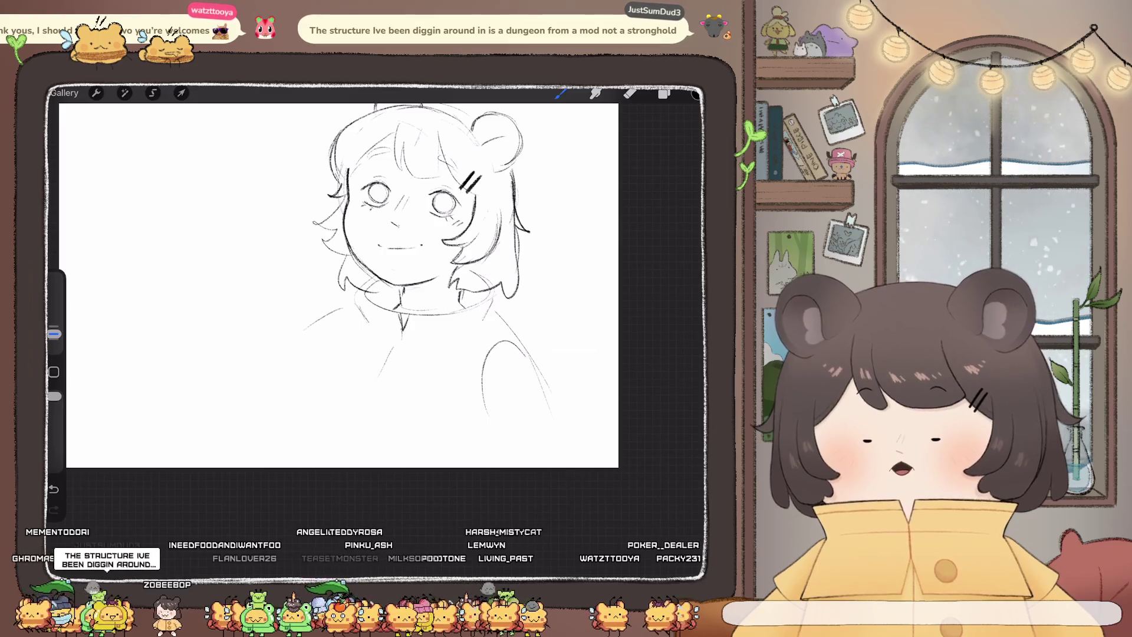
Draw the left shoulder, the sweater's long diagonal edge and its curved bottom edge
left_click_drag(342, 319, 306, 369)
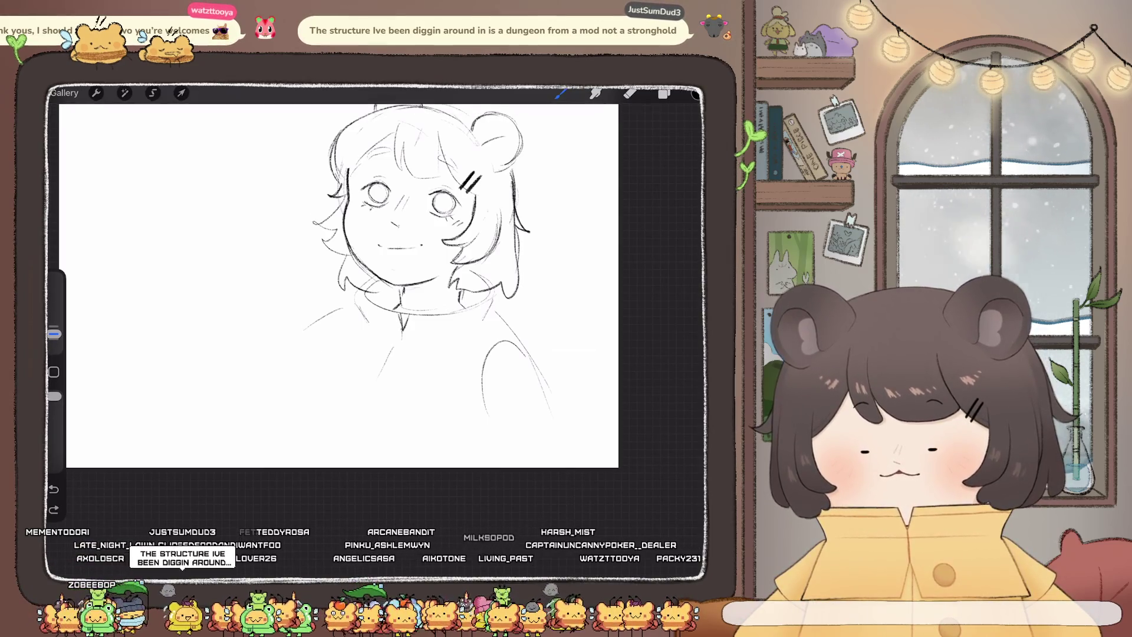
left_click_drag(389, 351, 318, 386)
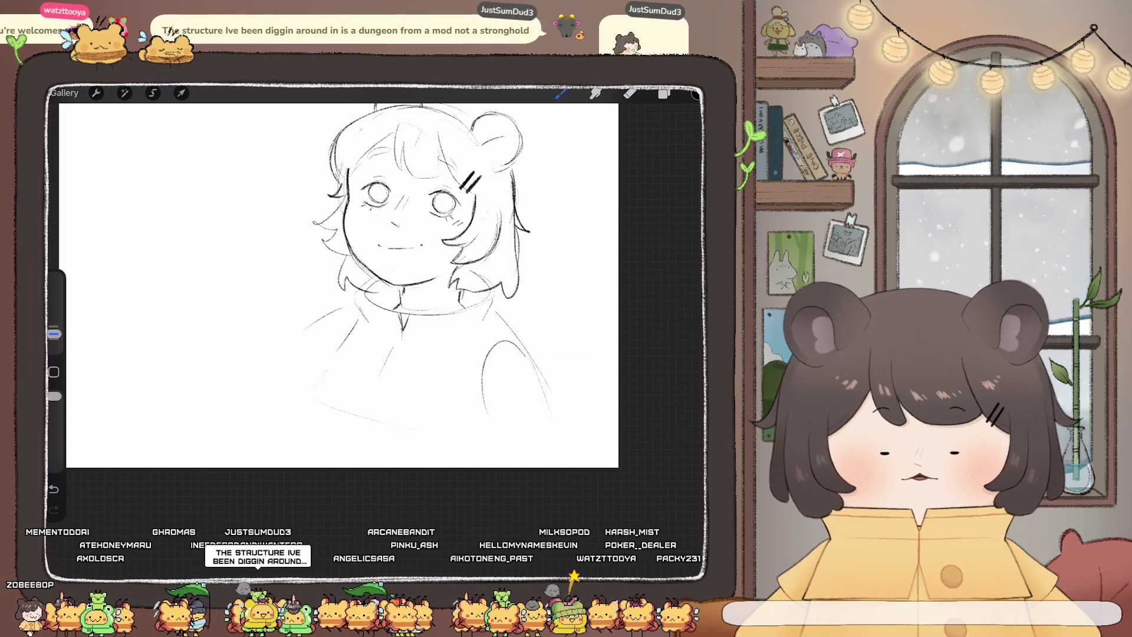
key("ctrl+z")
key("ctrl+z")
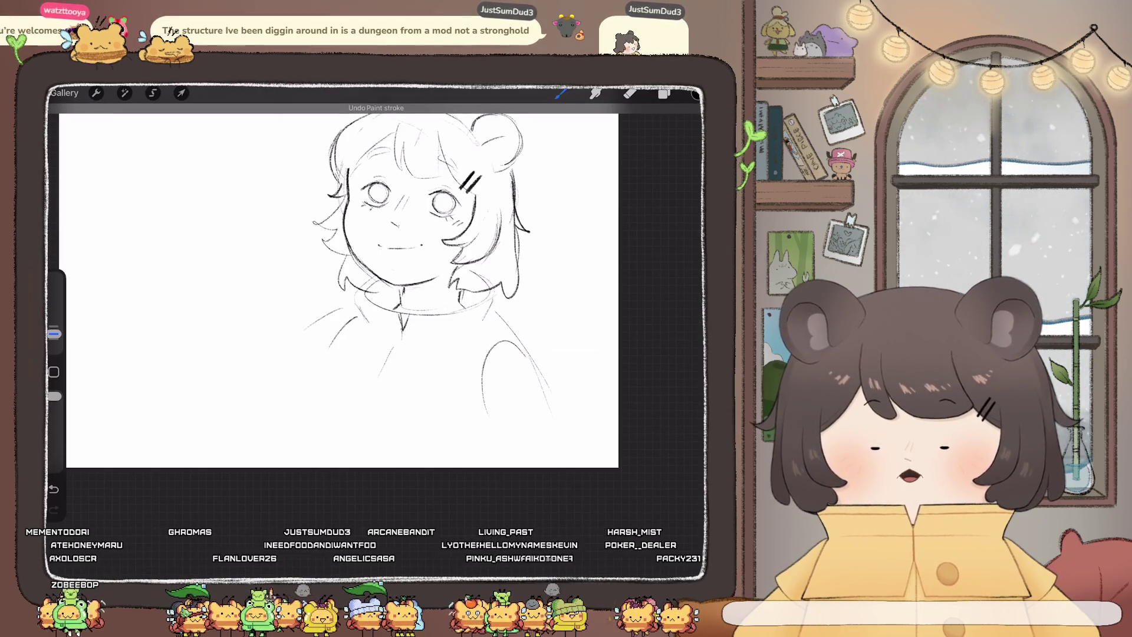
left_click_drag(354, 327, 302, 407)
left_click_drag(303, 415, 375, 440)
key("ctrl+z")
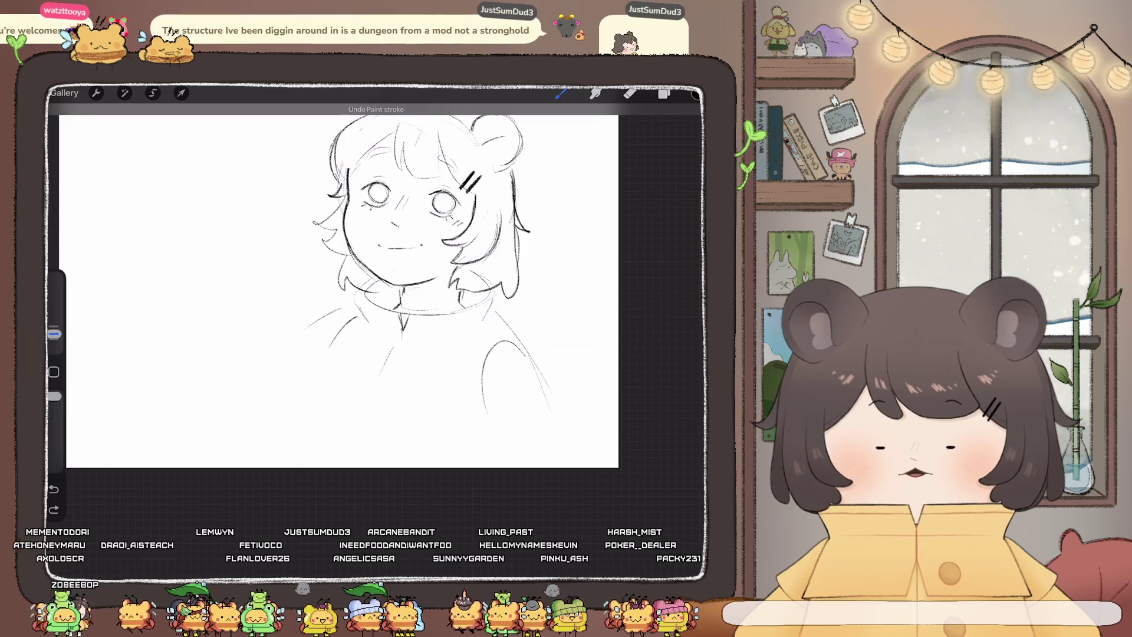
left_click_drag(320, 367, 483, 437)
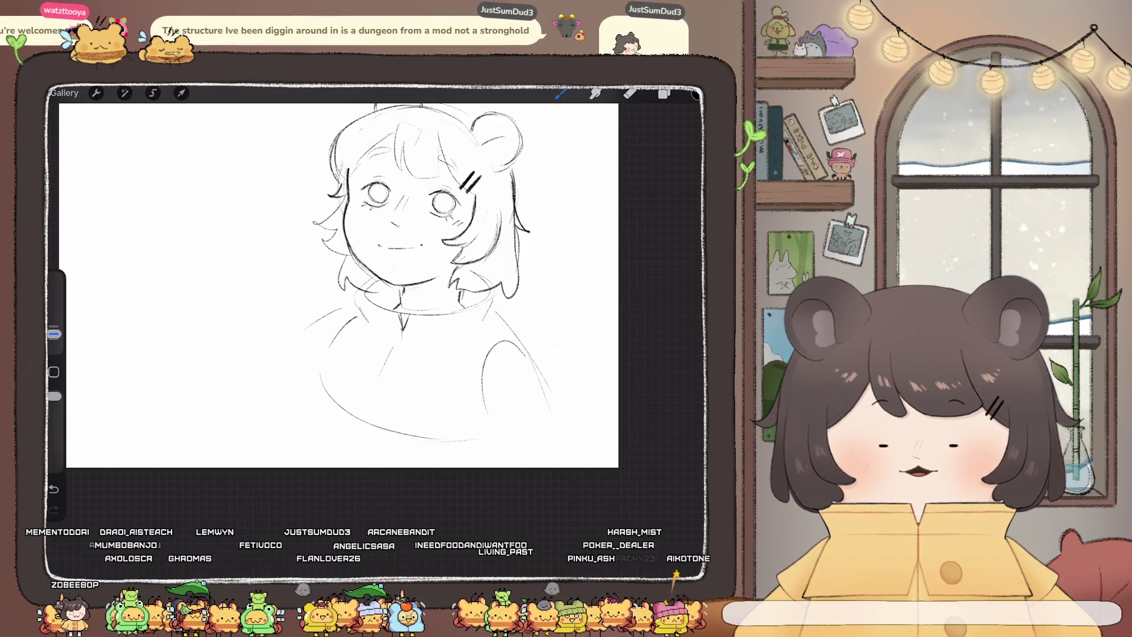
scroll(342, 286, "down", 3)
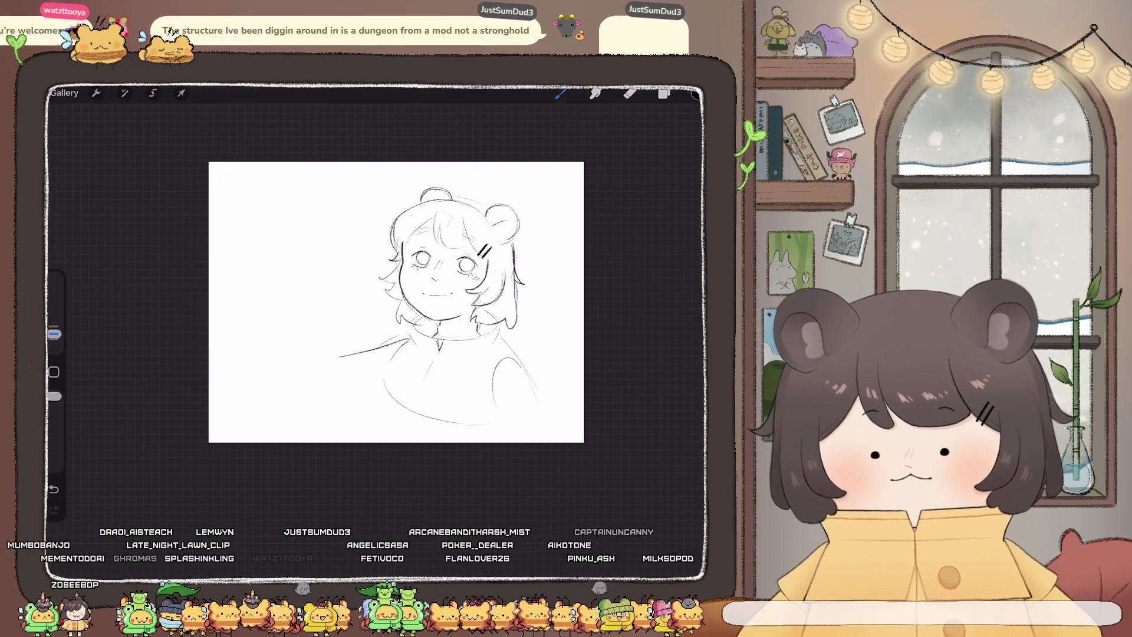
Erase part of the right arm line, discarding trial collar and right-shoulder strokes
left_click_drag(405, 340, 339, 356)
key("ctrl+z")
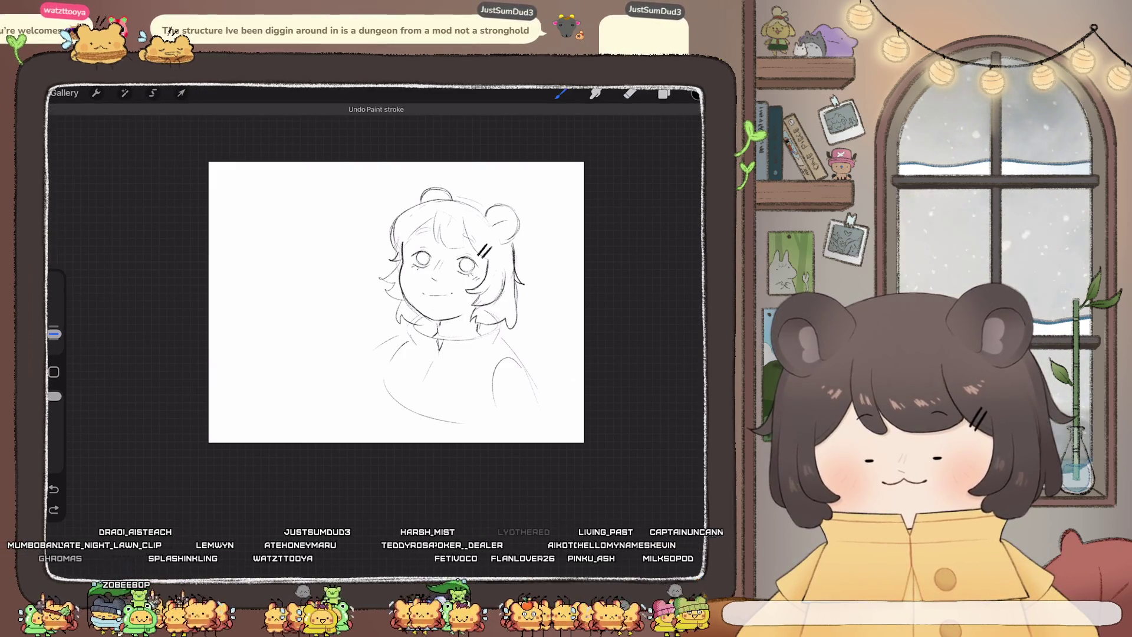
key("ctrl+z")
key("e")
left_click_drag(494, 368, 493, 407)
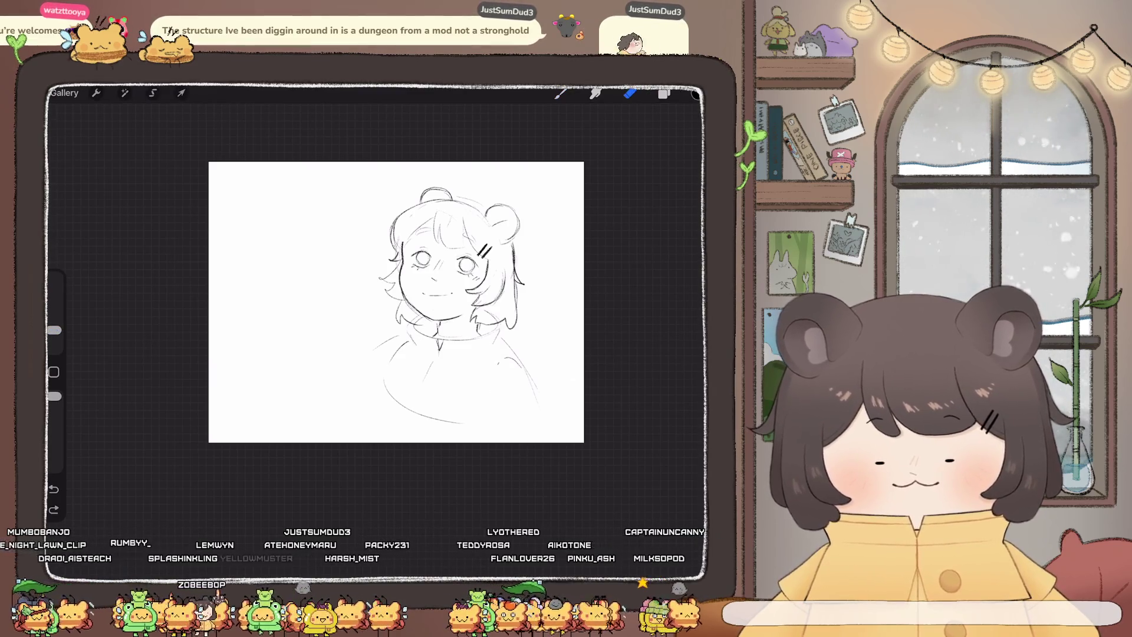
left_click_drag(500, 361, 533, 396)
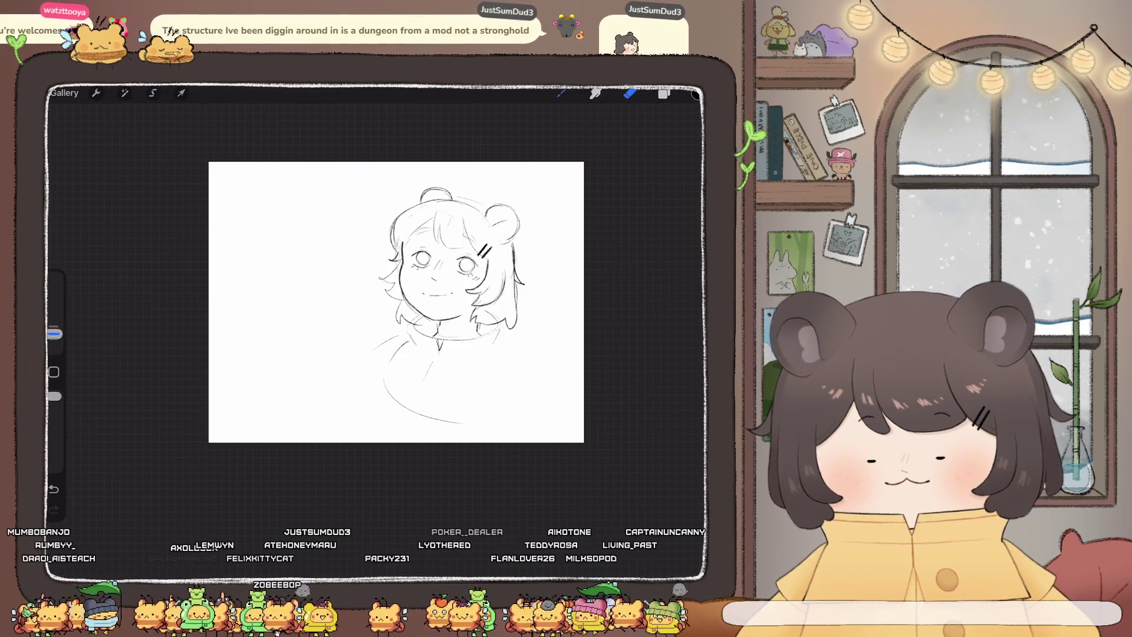
key("b")
left_click_drag(500, 341, 556, 352)
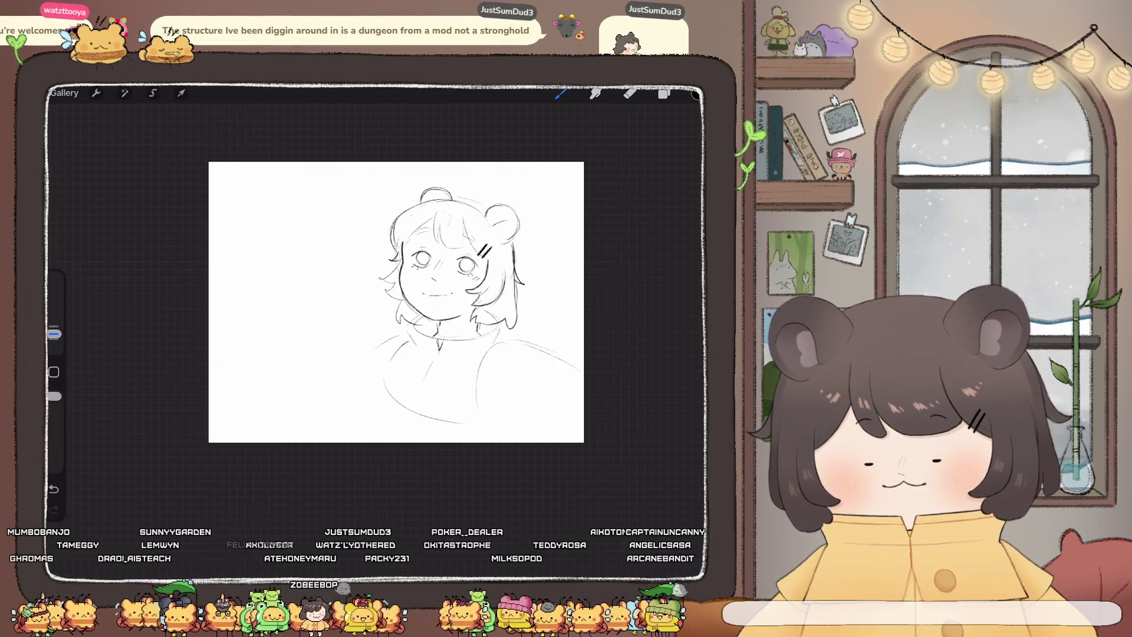
key("ctrl+z")
key("ctrl+z")
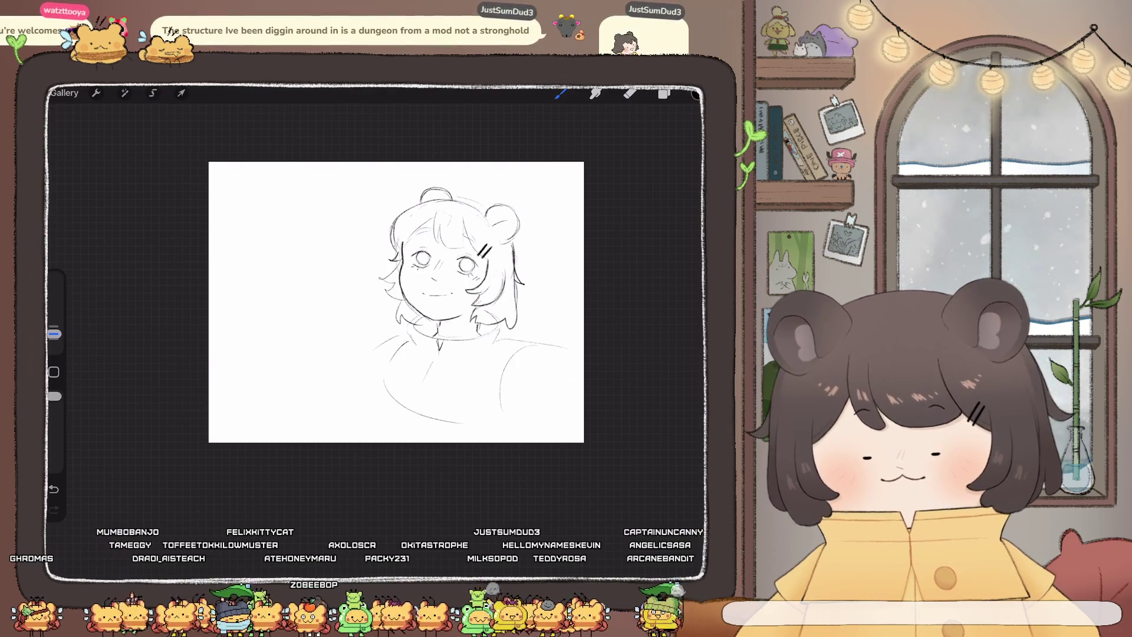
Draw a long right torso line down to the canvas bottom and redraw the left shoulder
left_click_drag(489, 365, 507, 442)
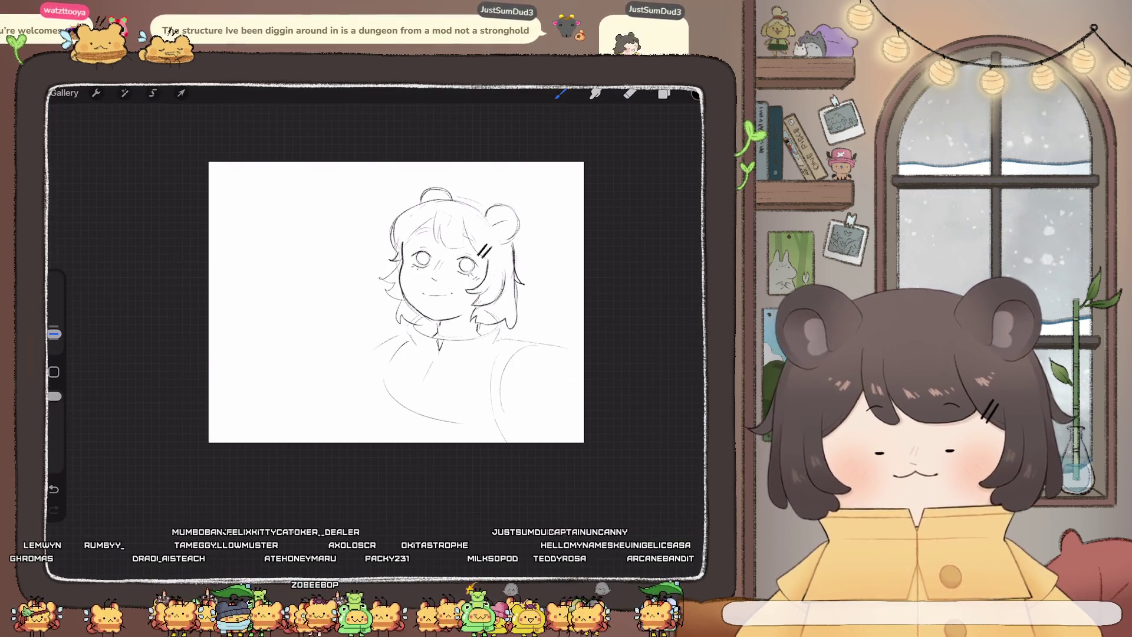
left_click_drag(378, 345, 323, 385)
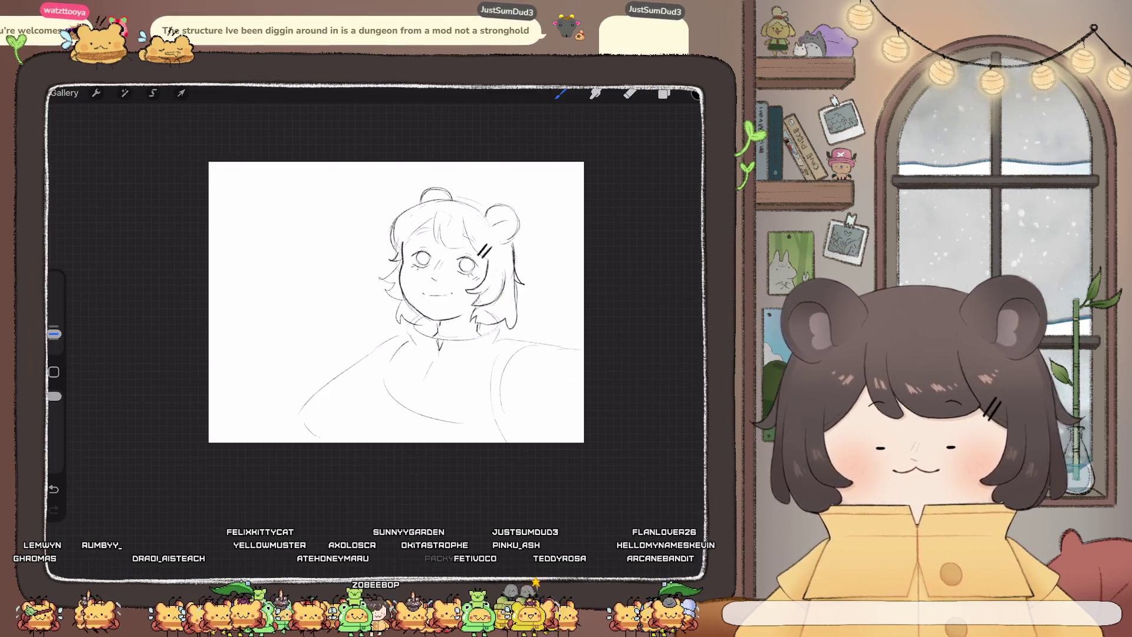
key("ctrl+z")
key("e")
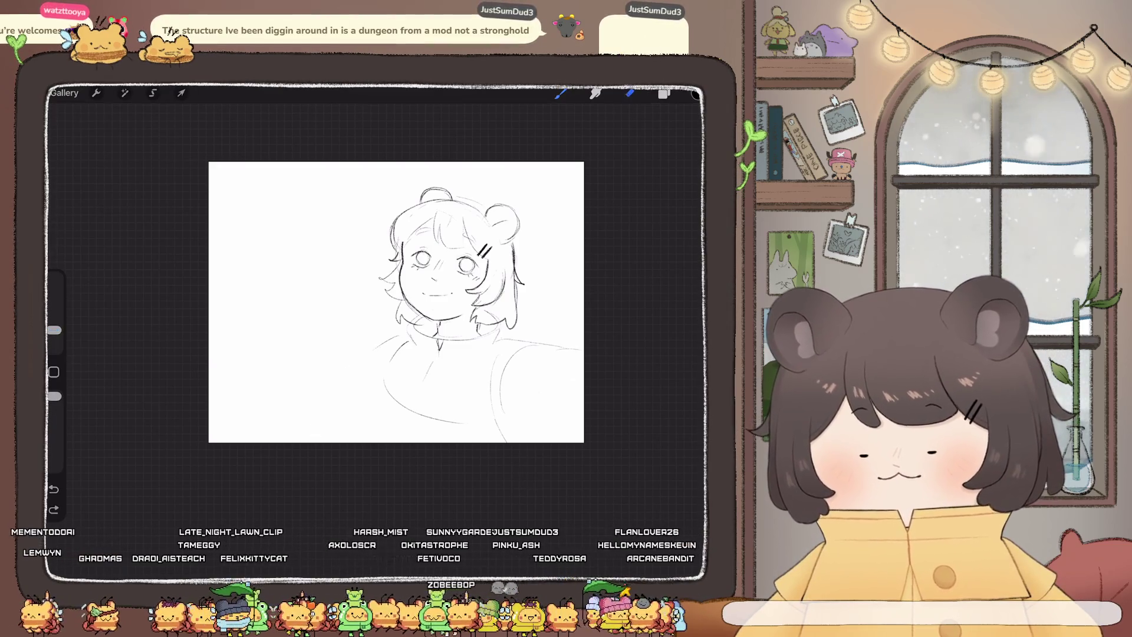
key("b")
left_click_drag(409, 341, 344, 428)
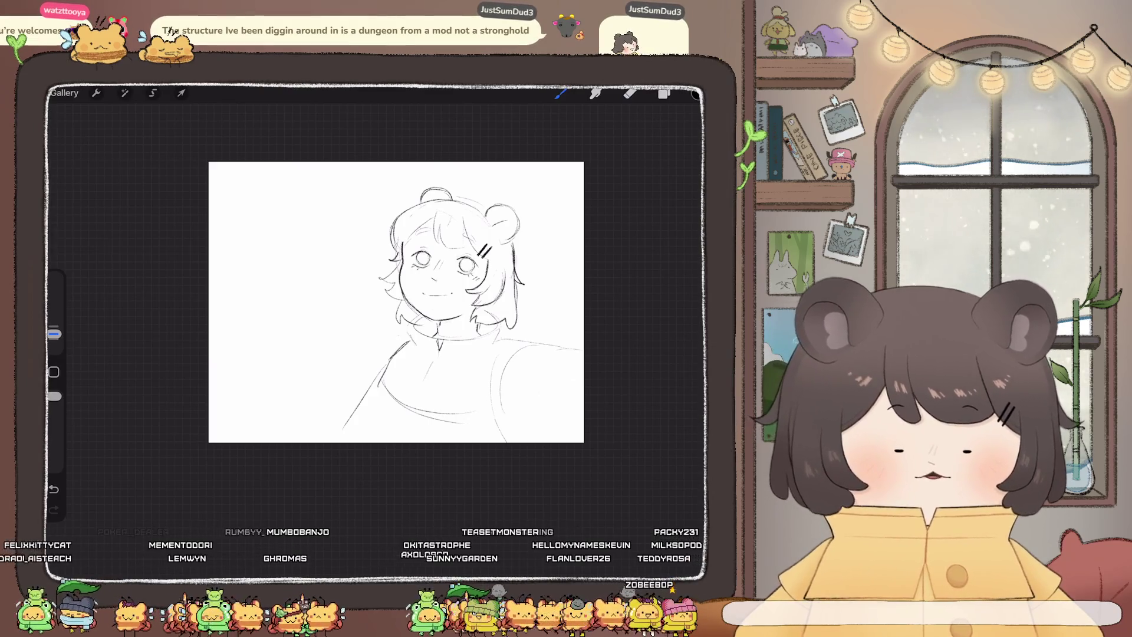
left_click_drag(552, 361, 549, 441)
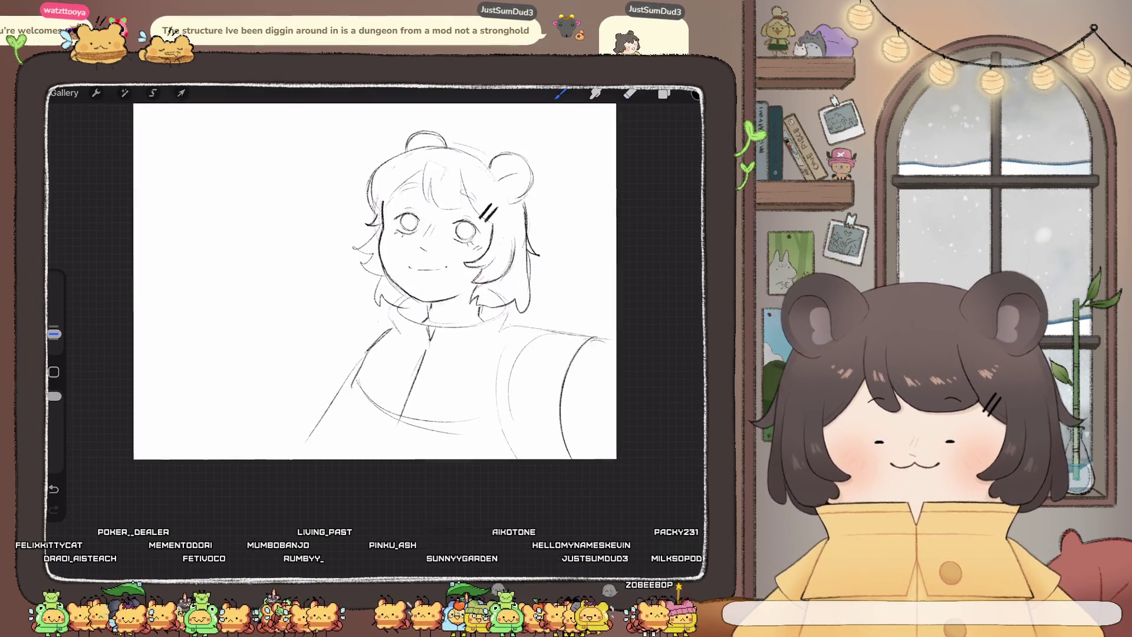
key("ctrl+z")
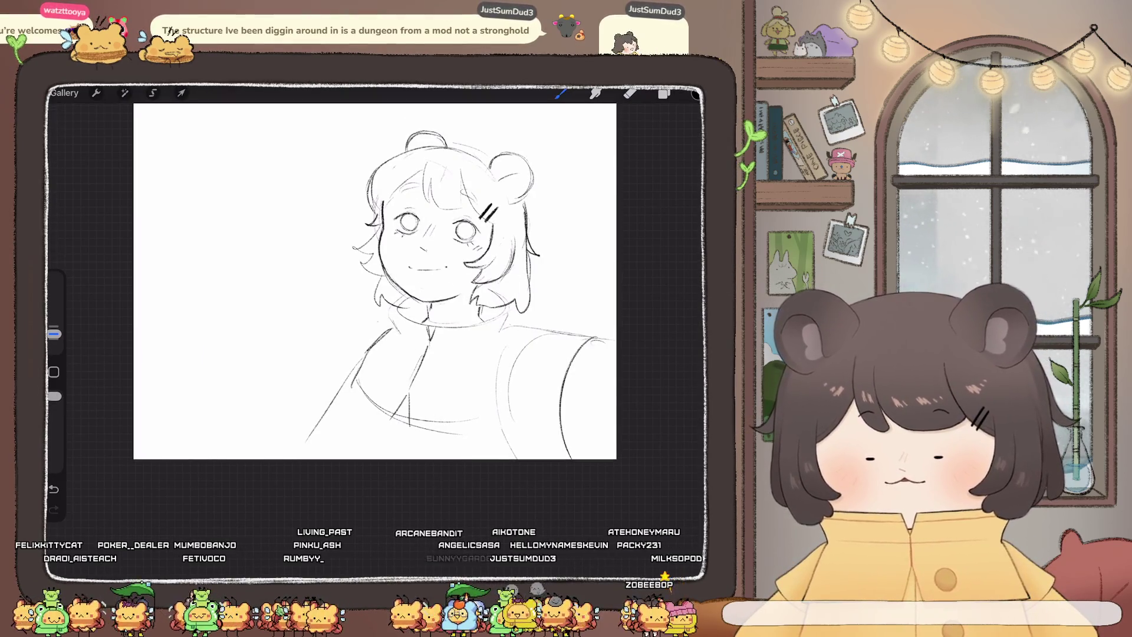
Draw a round button on the coat front
key("e")
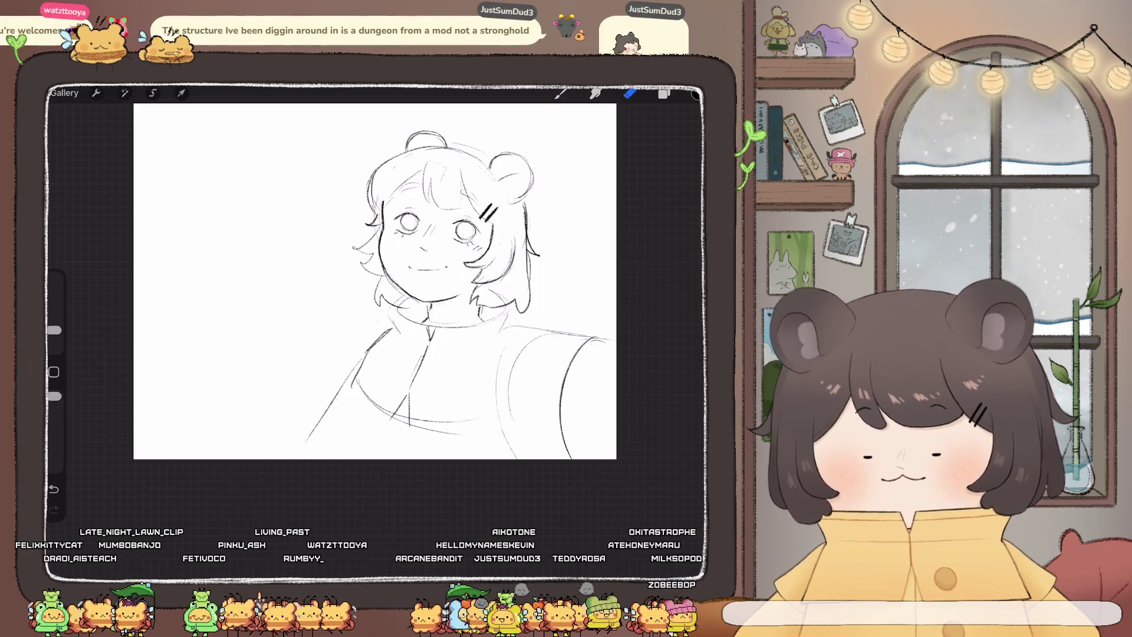
key("b")
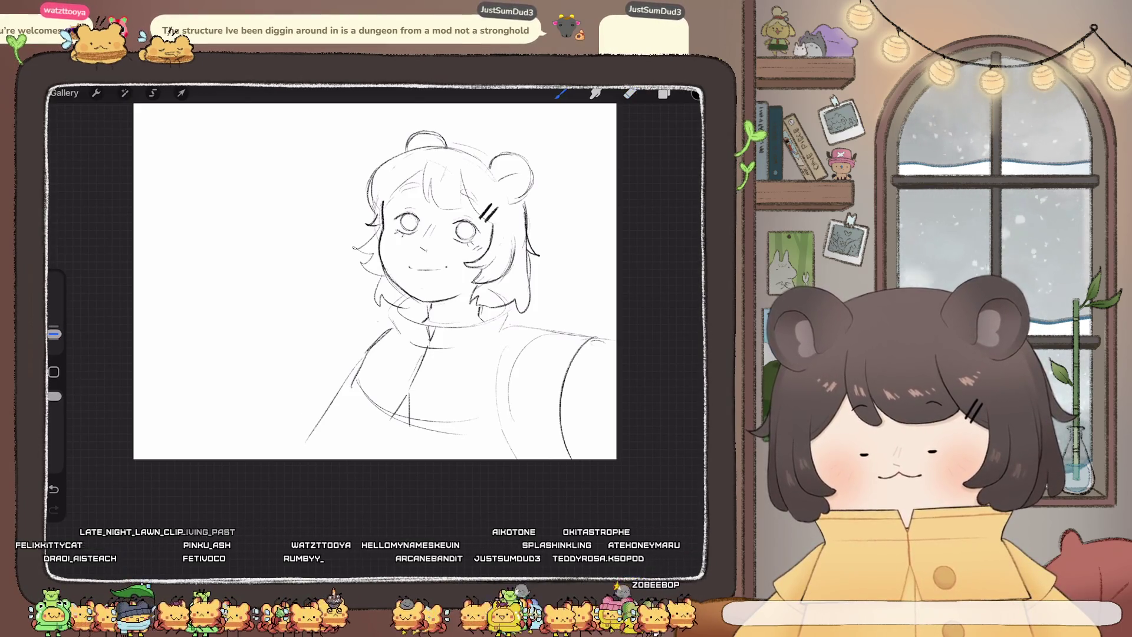
left_click_drag(442, 377, 443, 378)
Redraw the curled hair ends beside the face on both sides
scroll(375, 282, "down", 3)
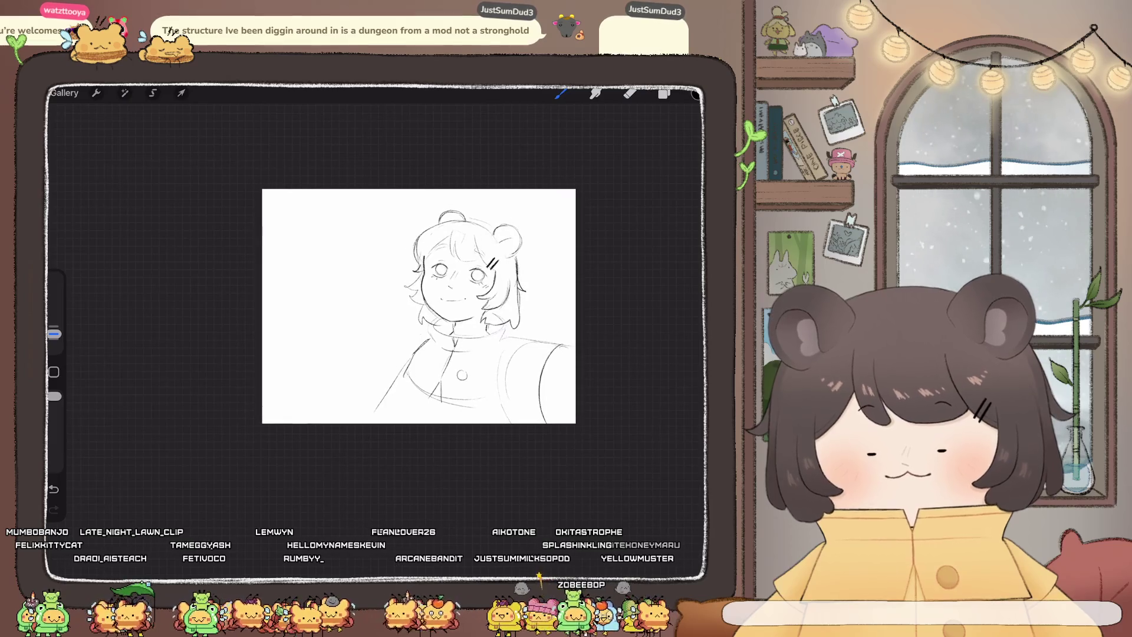
scroll(390, 289, "up", 1)
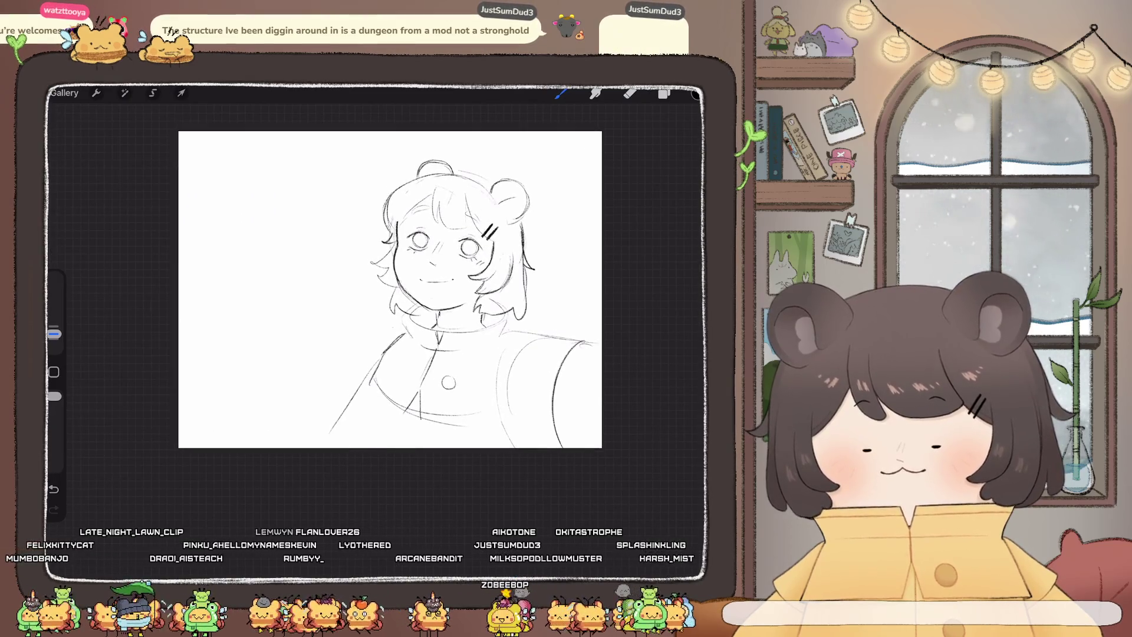
scroll(391, 289, "up", 1)
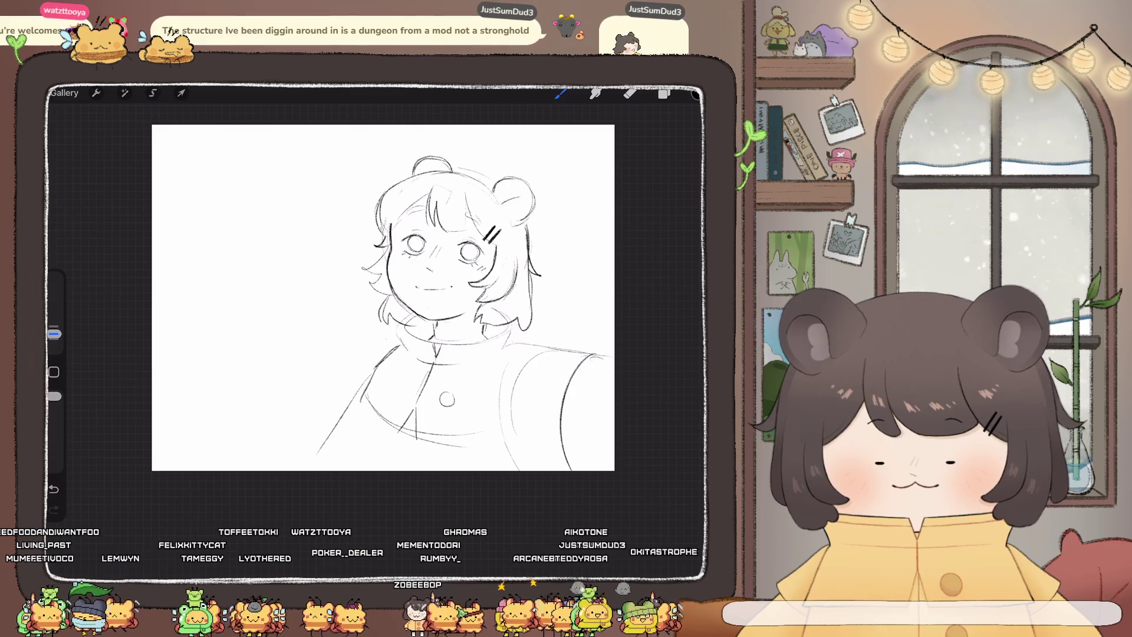
scroll(403, 295, "down", 2)
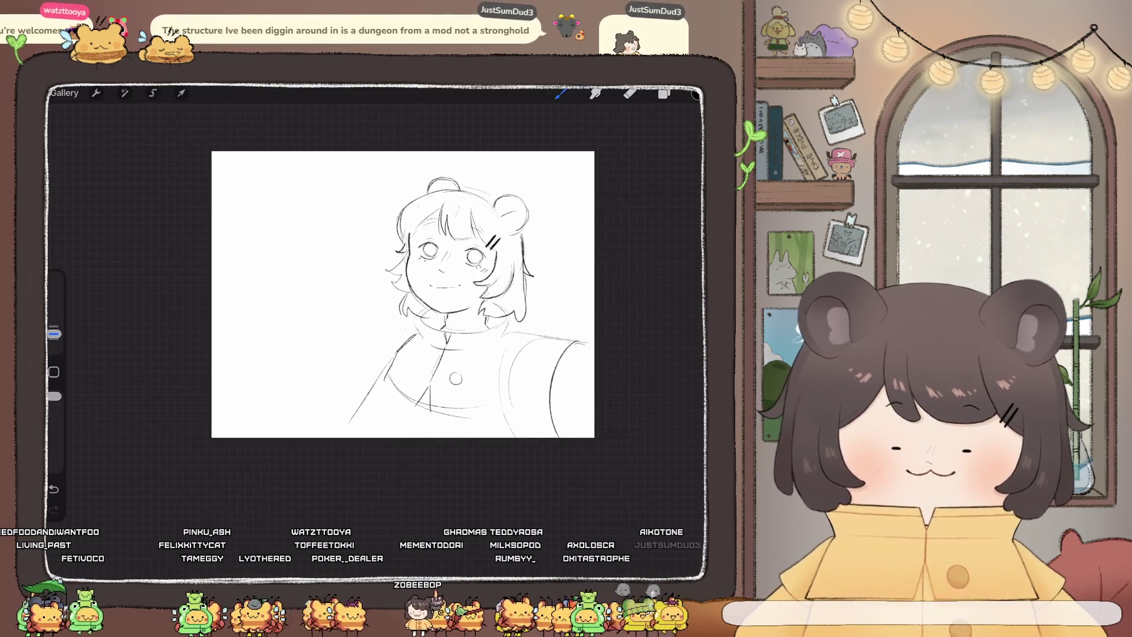
scroll(424, 277, "up", 5)
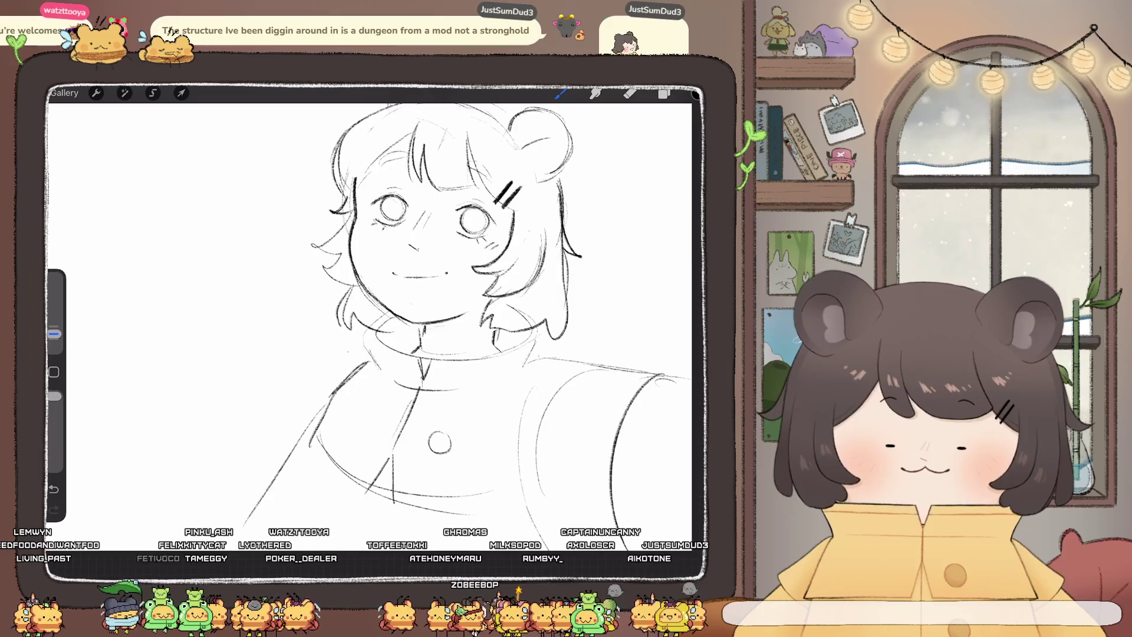
key("e")
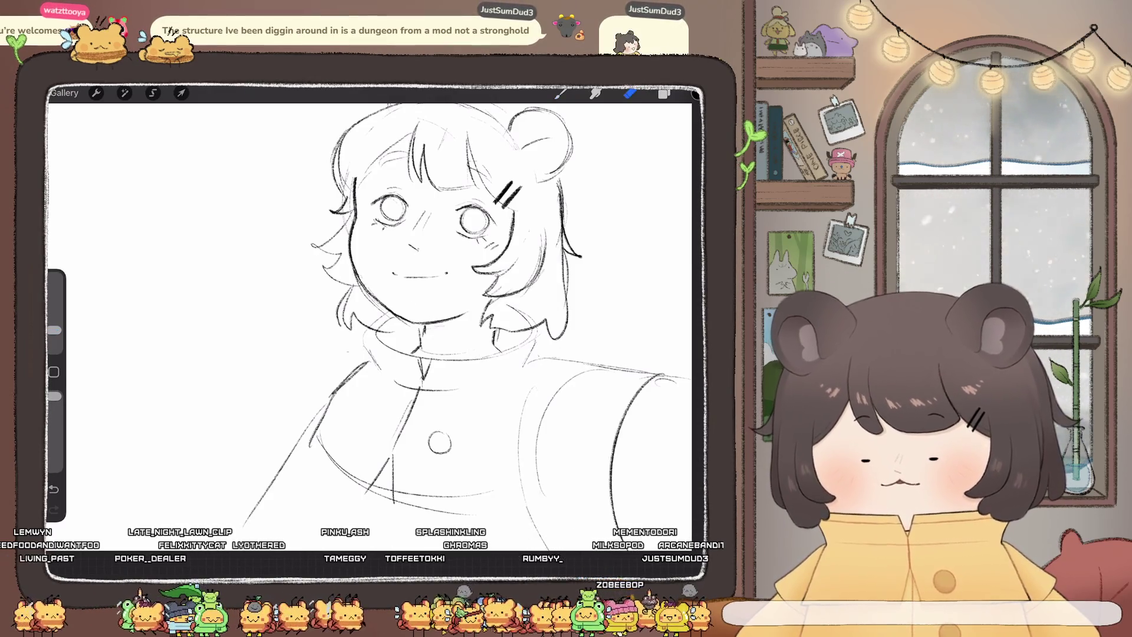
key("b")
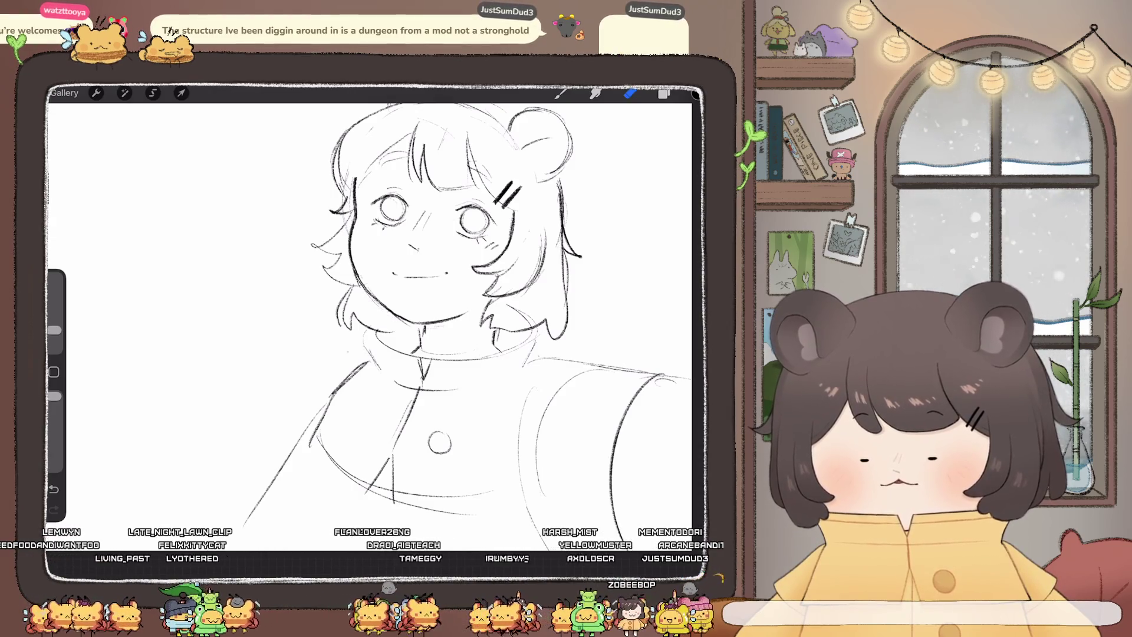
scroll(413, 305, "down", 3)
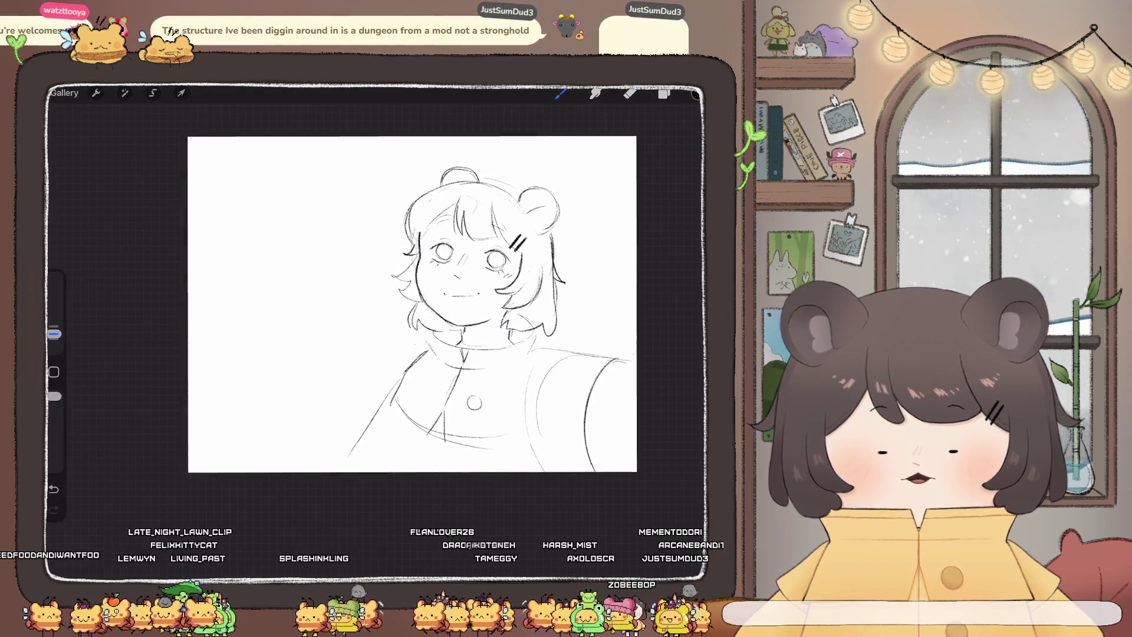
key("e")
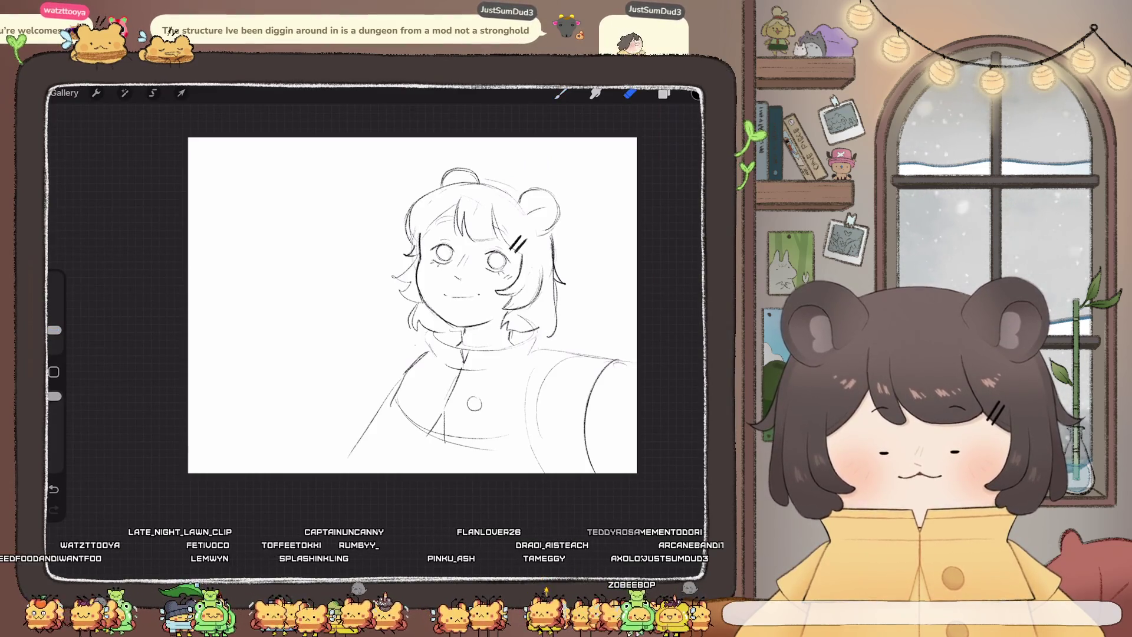
key("b")
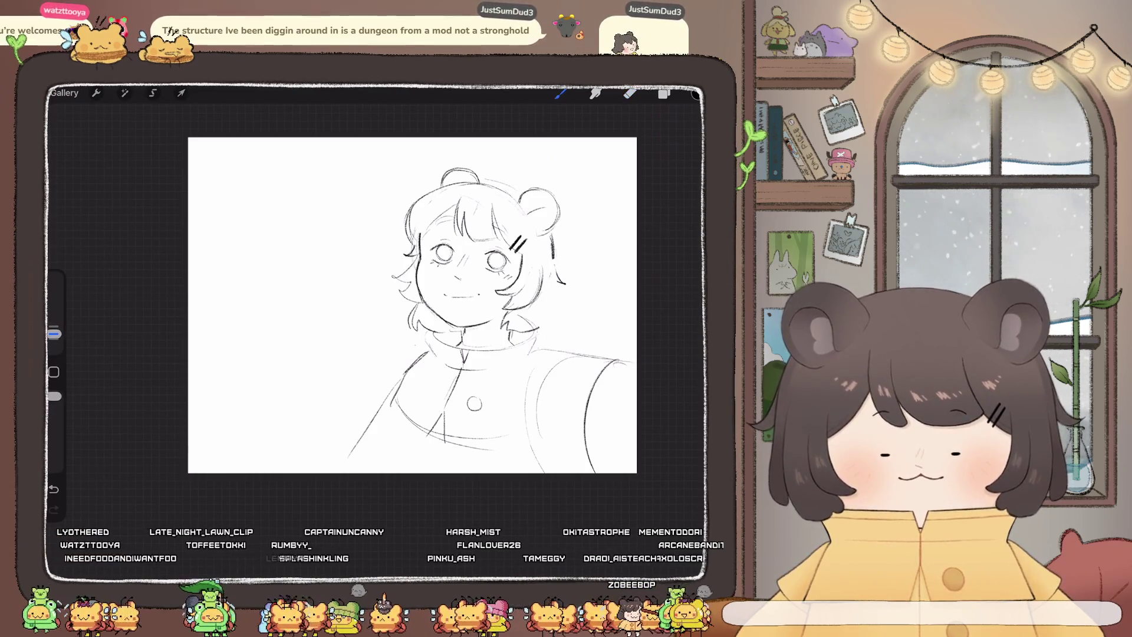
left_click_drag(410, 292, 394, 327)
left_click_drag(552, 289, 555, 325)
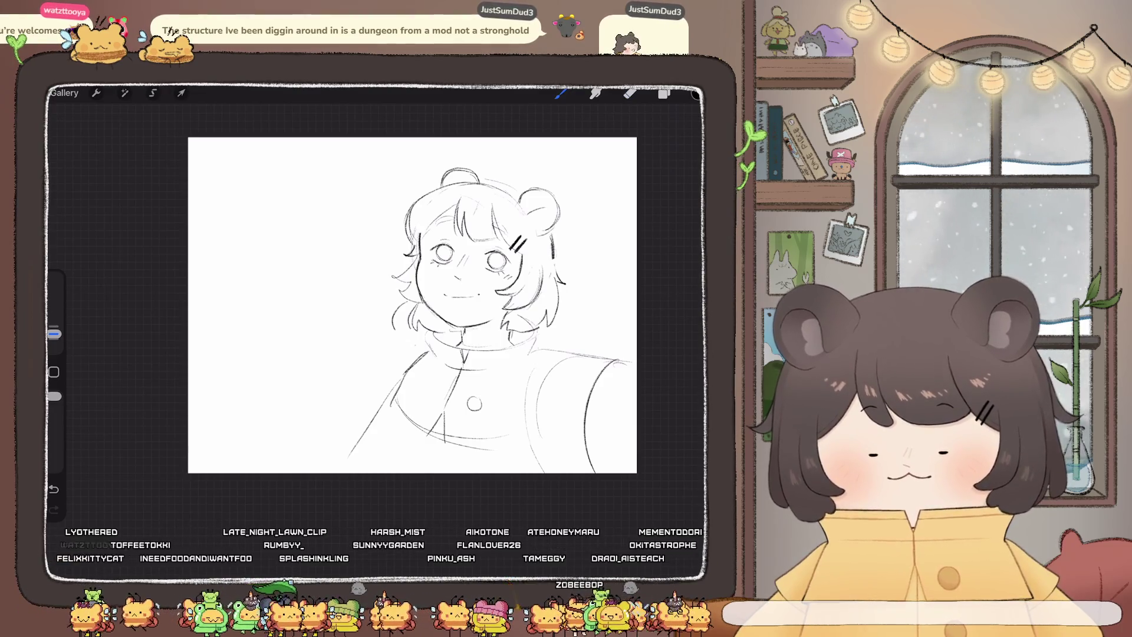
Undo the lower-left trial curl and the stray curve right of the head
key("ctrl+z")
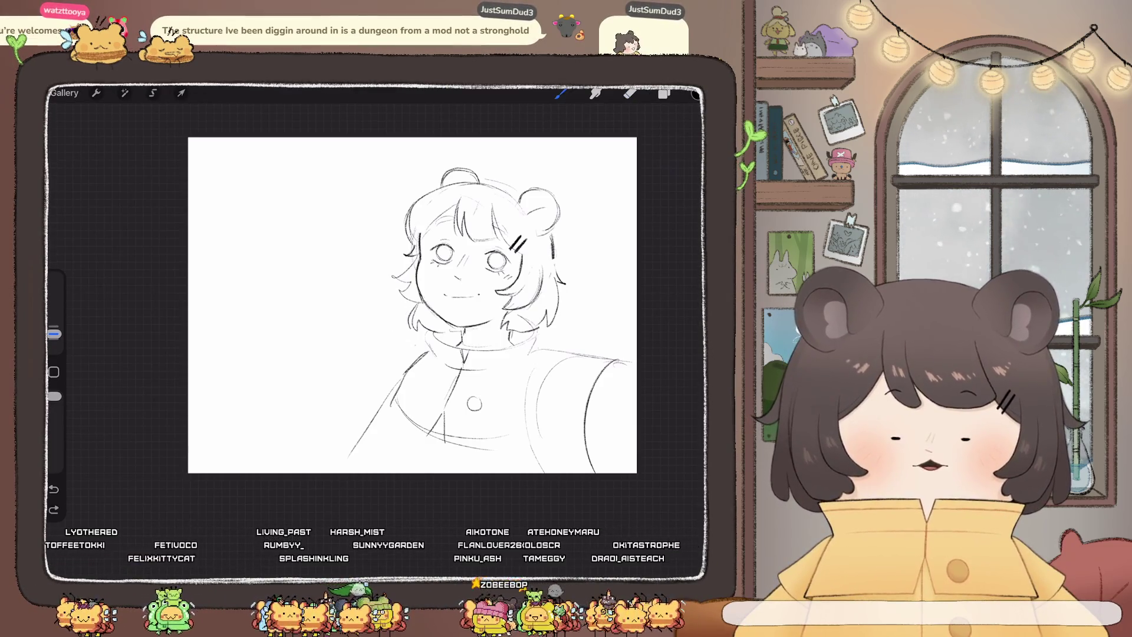
left_click_drag(556, 236, 588, 232)
key("ctrl+z")
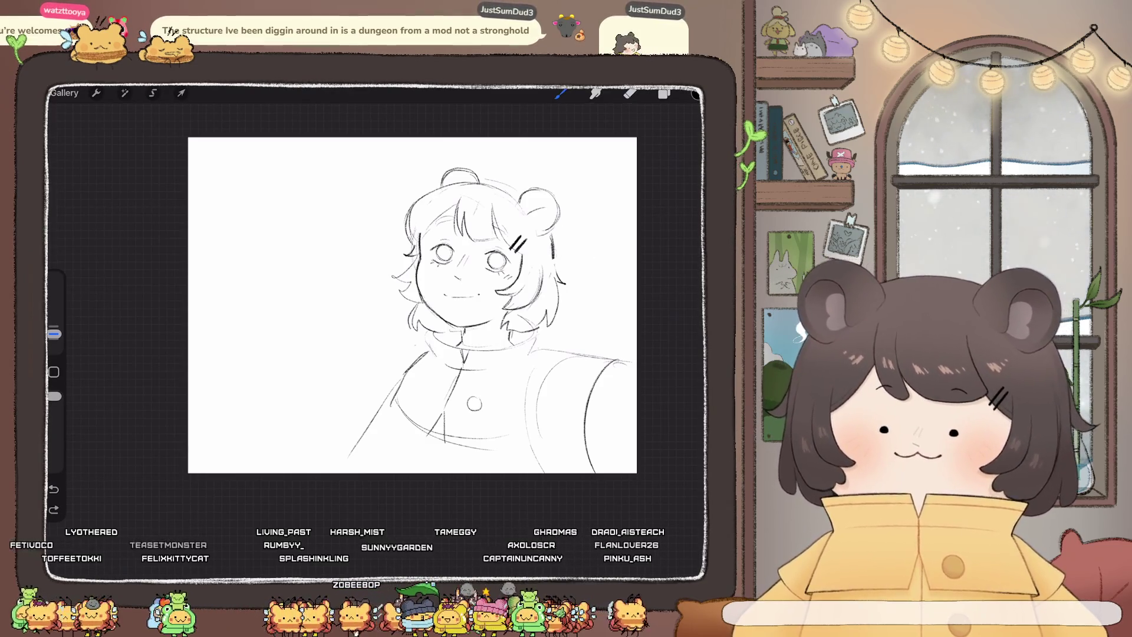
scroll(377, 313, "up", 2)
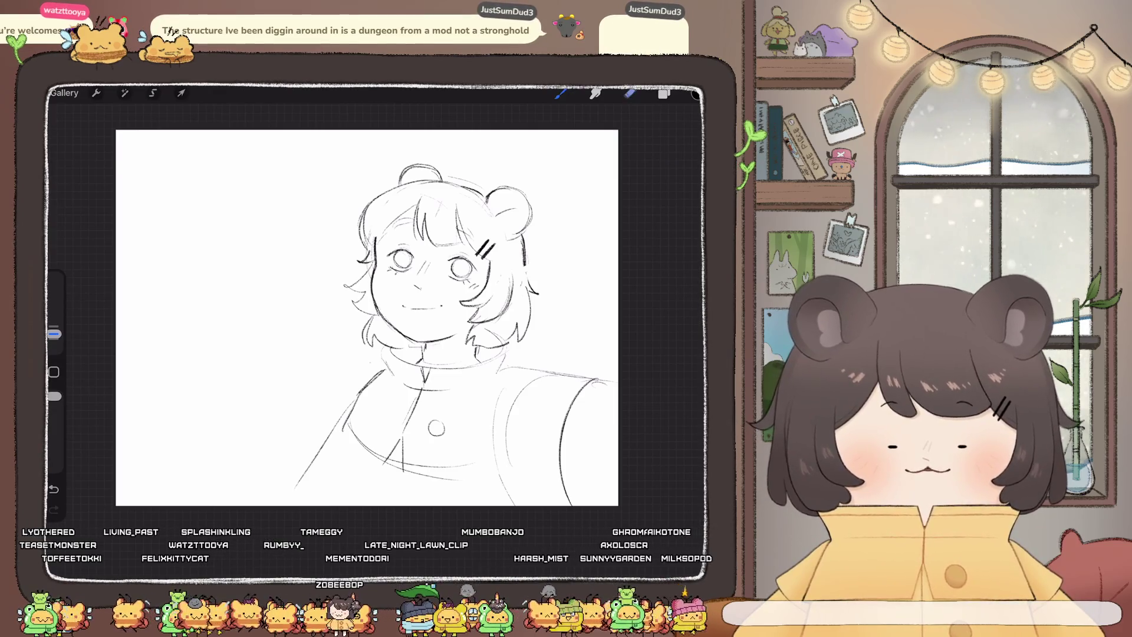
Undo the last pencil stroke, then redraw a long arc across the canvas and undo it too
key("e")
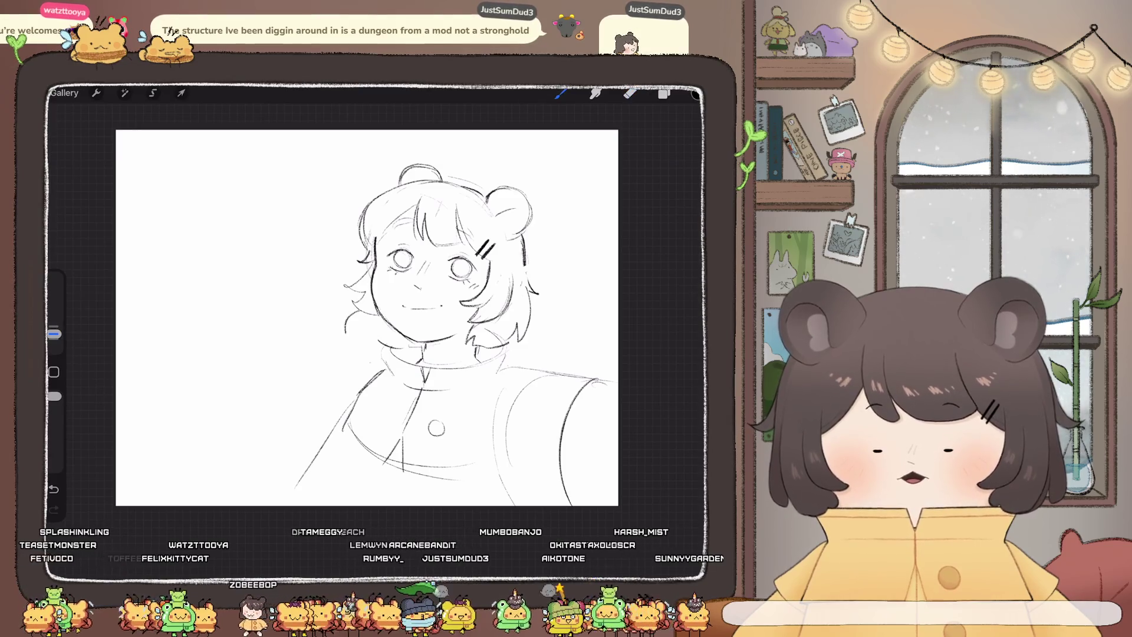
key("b")
key("ctrl+z")
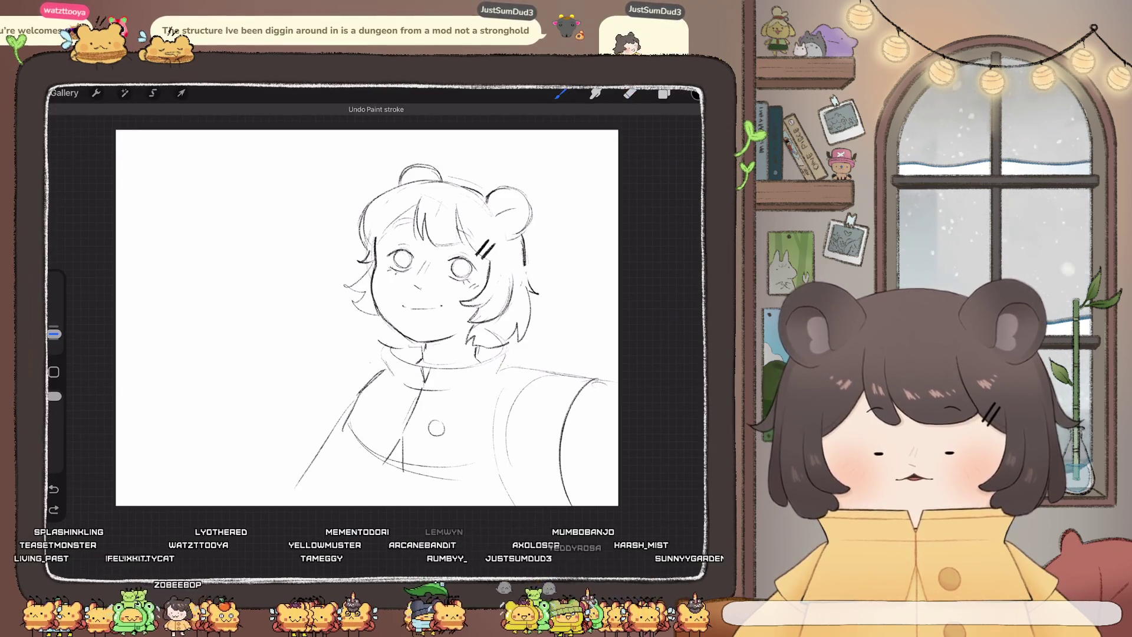
scroll(367, 318, "down", 3)
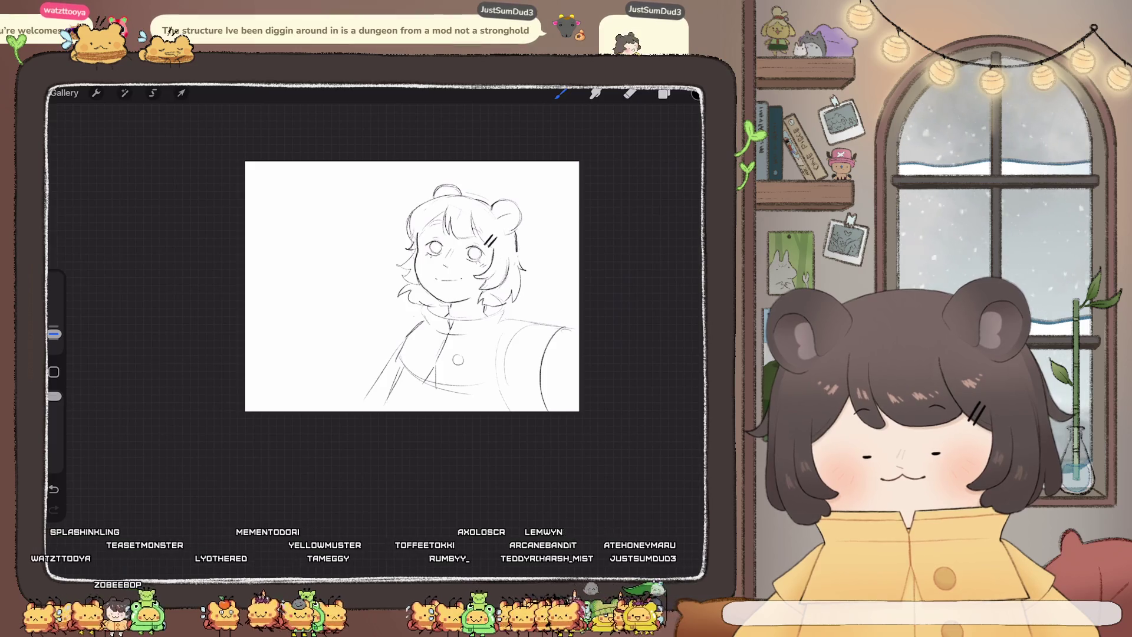
key("ctrl+z")
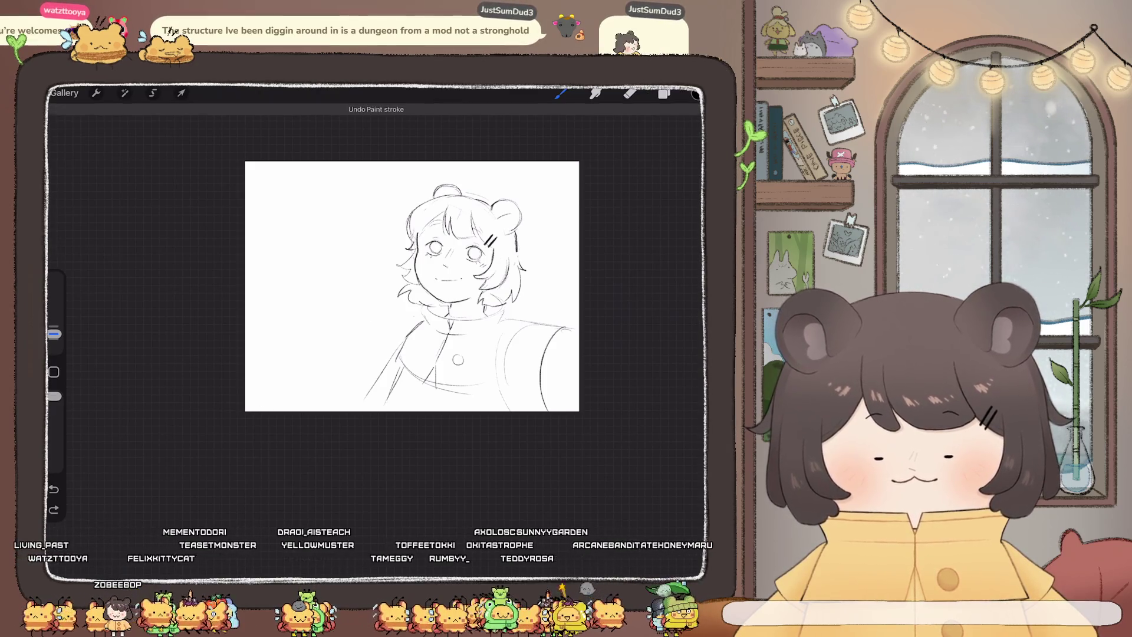
key("ctrl+shift+z")
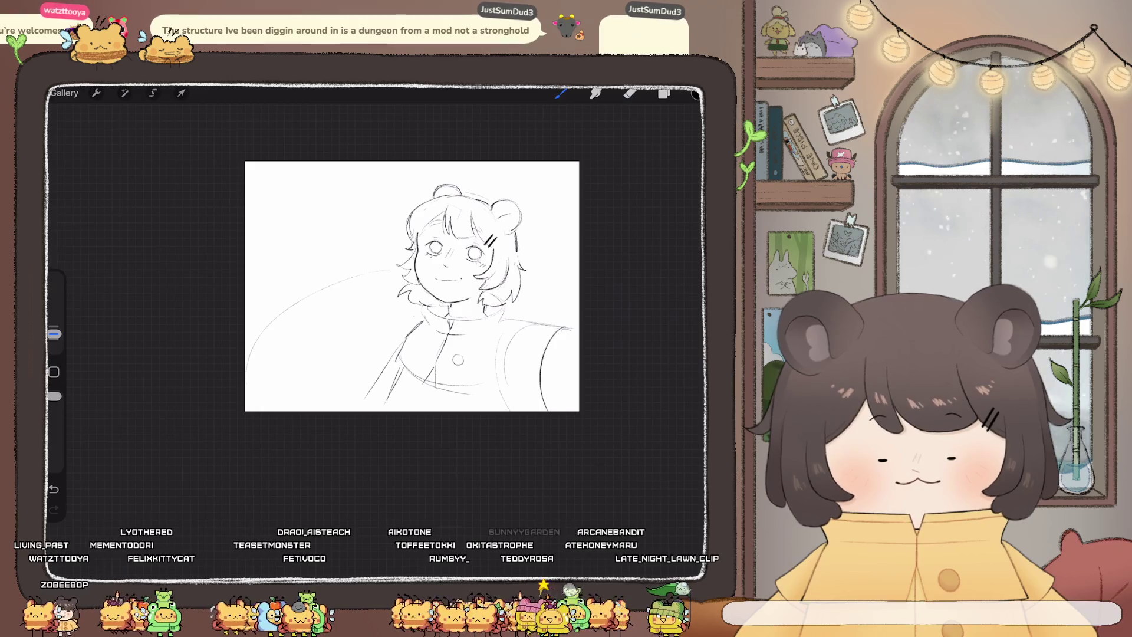
key("ctrl+z")
left_click_drag(247, 351, 386, 275)
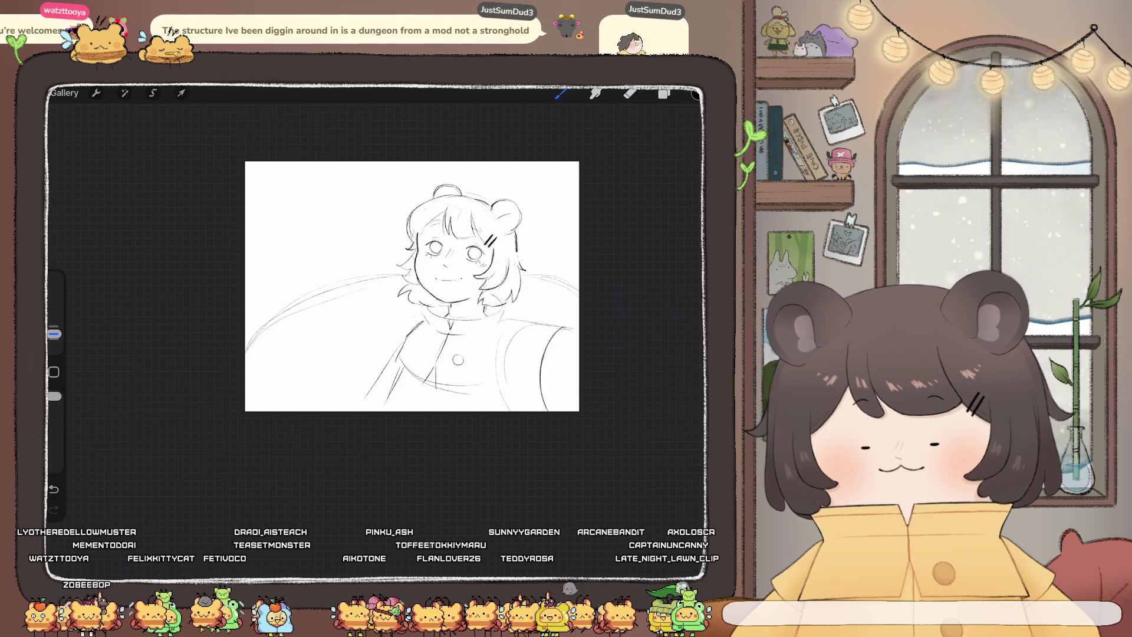
key("ctrl+z")
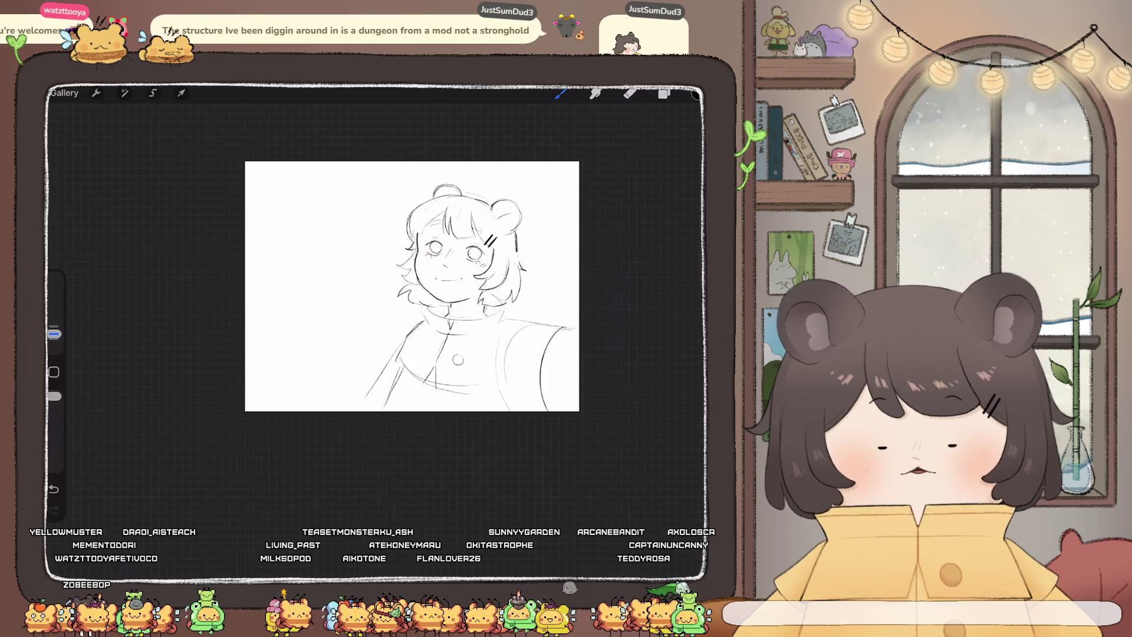
With Liquify Push at 53% size, push the coat's left edge lines to the right
left_click(124, 93)
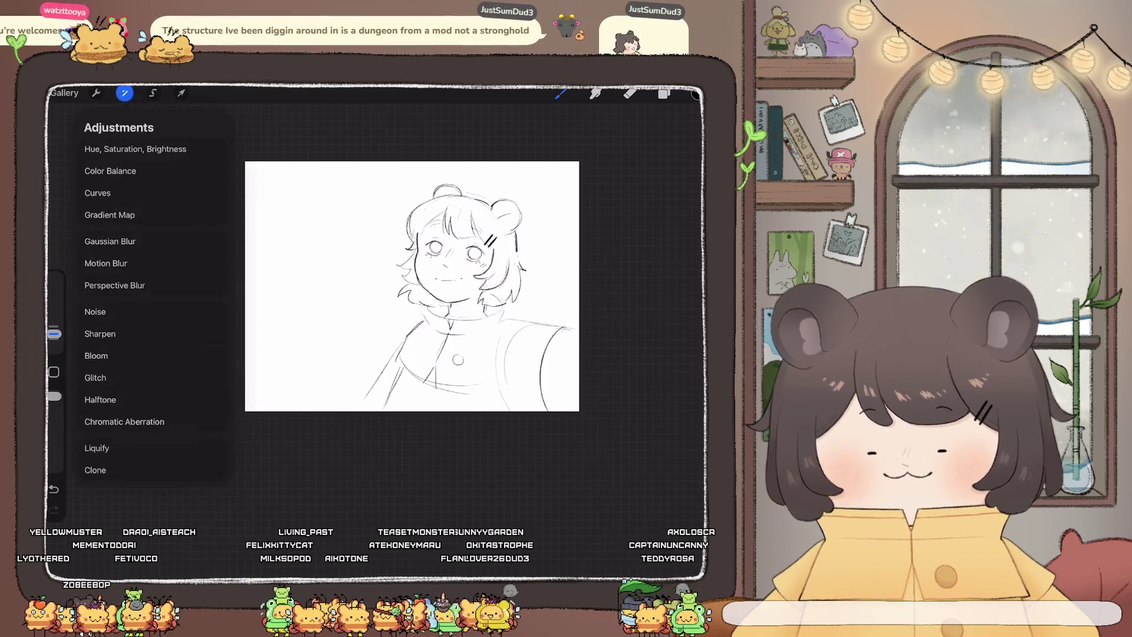
left_click(97, 442)
left_click_drag(124, 554, 151, 554)
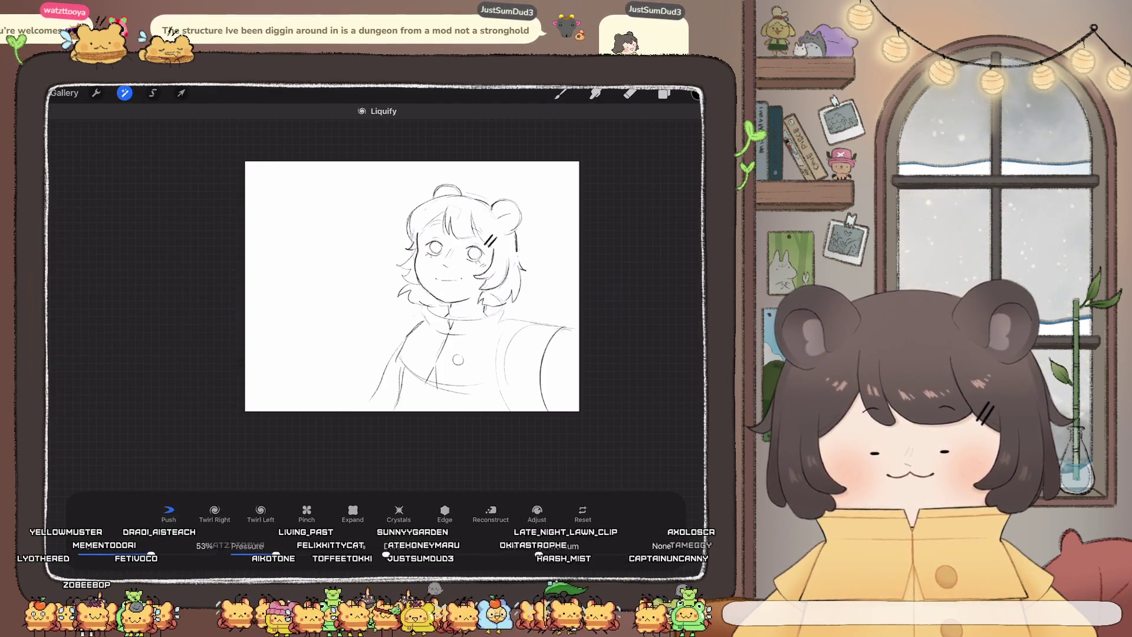
left_click_drag(369, 398, 403, 405)
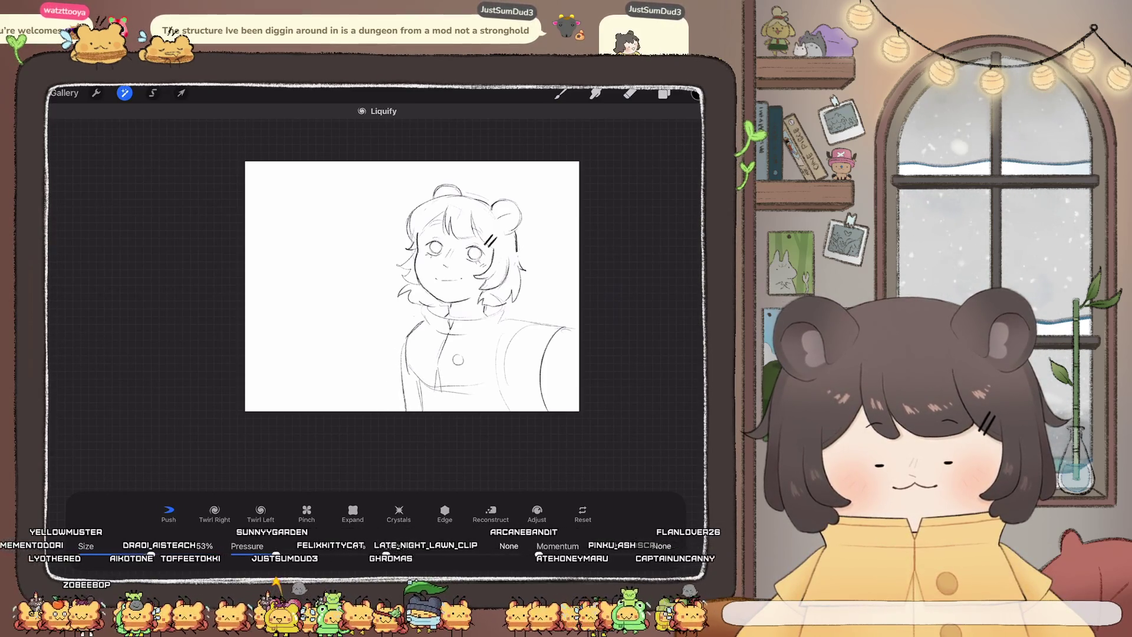
left_click_drag(406, 342, 414, 345)
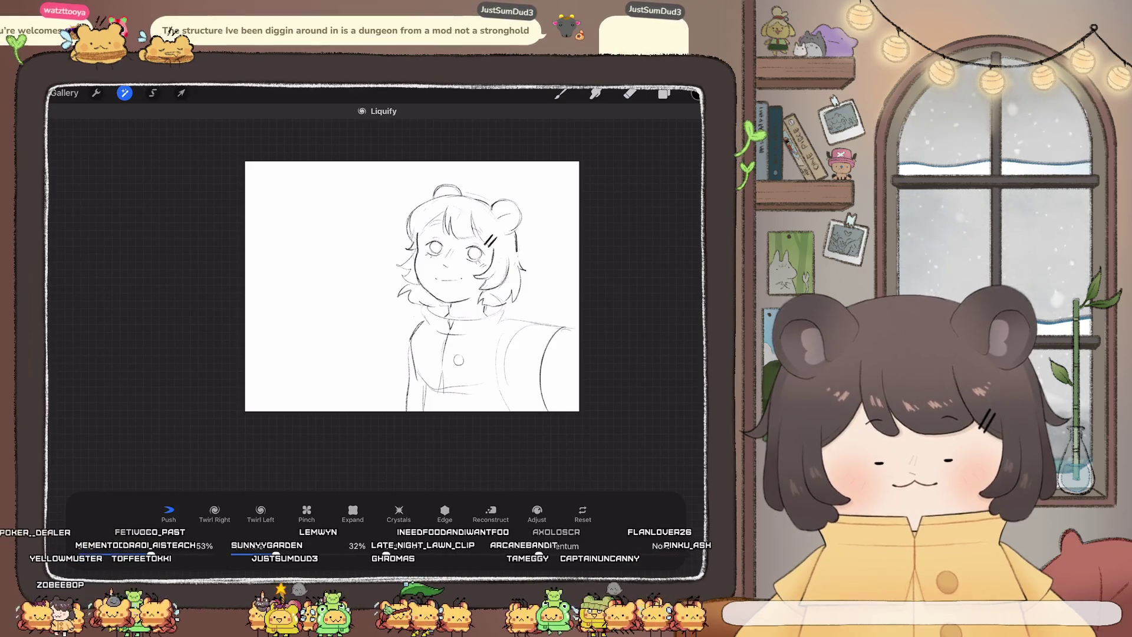
Exit Liquify, compare before and after with undo and redo, and keep the narrower coat edge
left_click(560, 93)
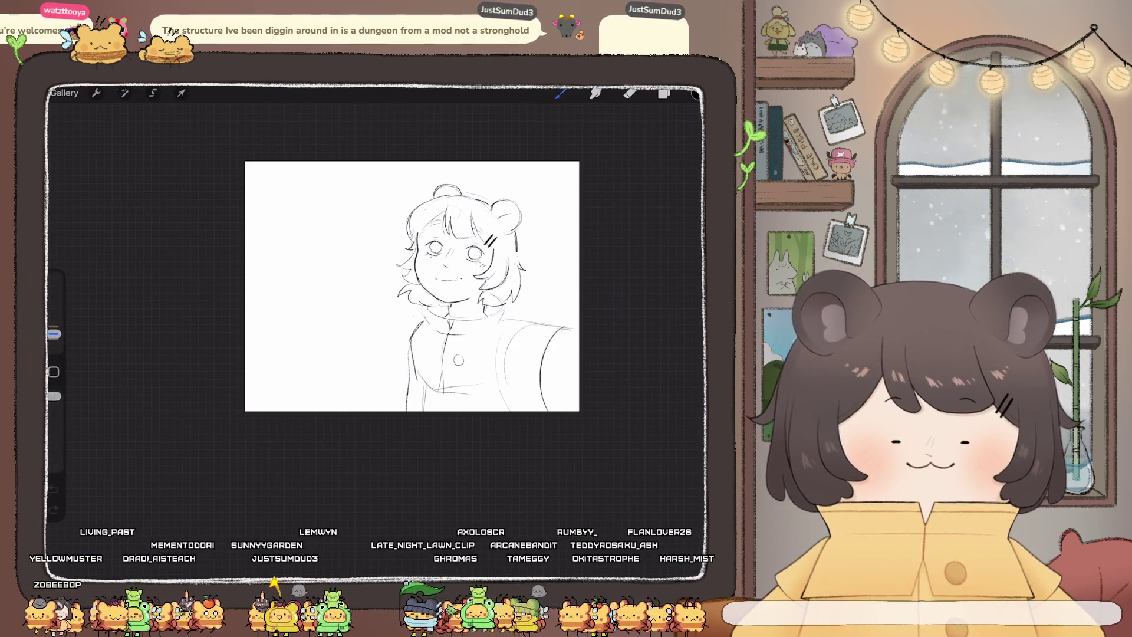
key("ctrl+z")
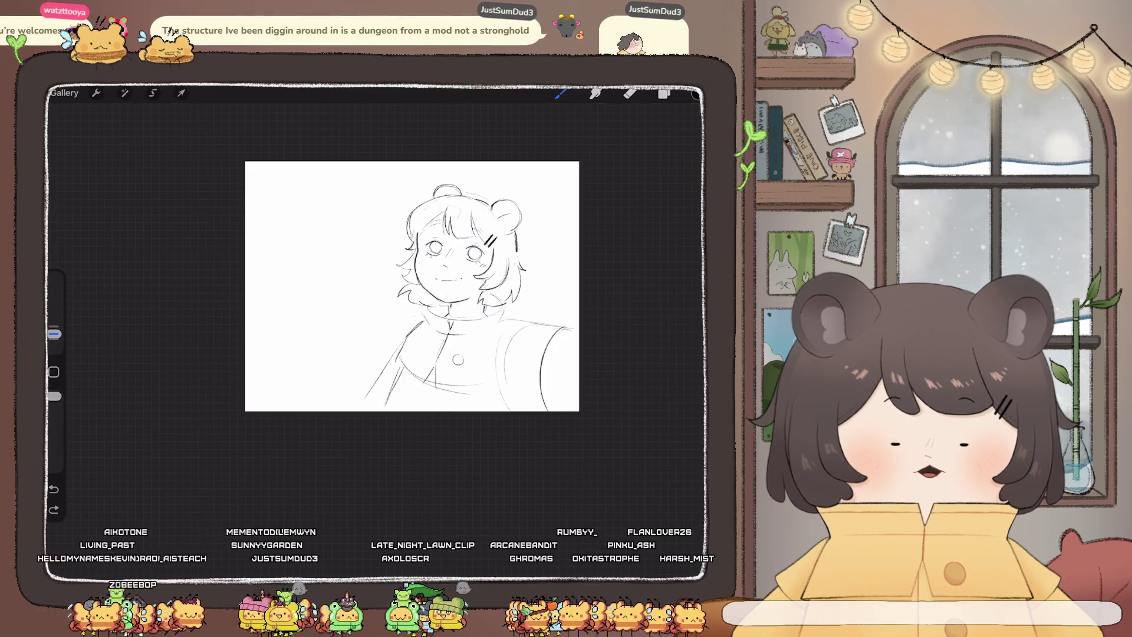
key("ctrl+shift+z")
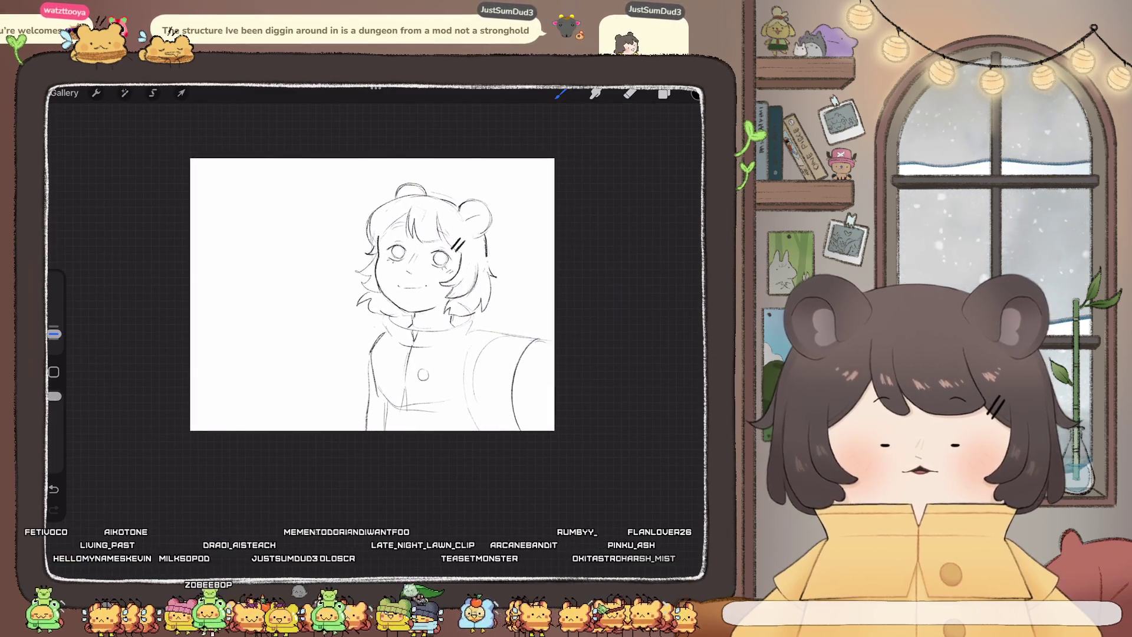
left_click(560, 93)
left_click(561, 92)
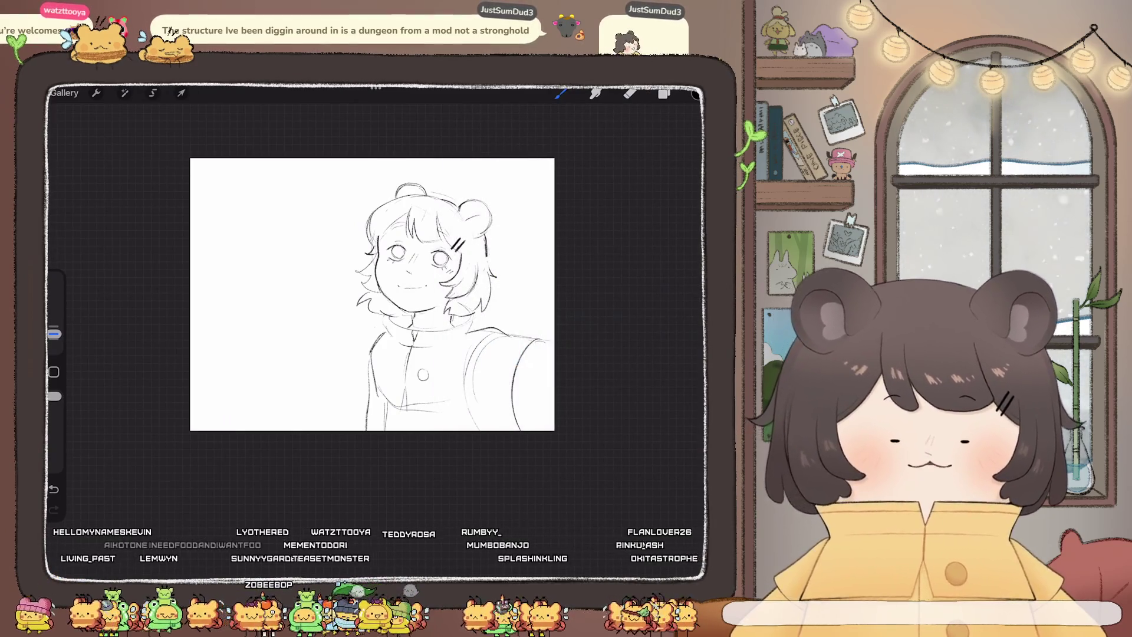
scroll(371, 295, "up", 3)
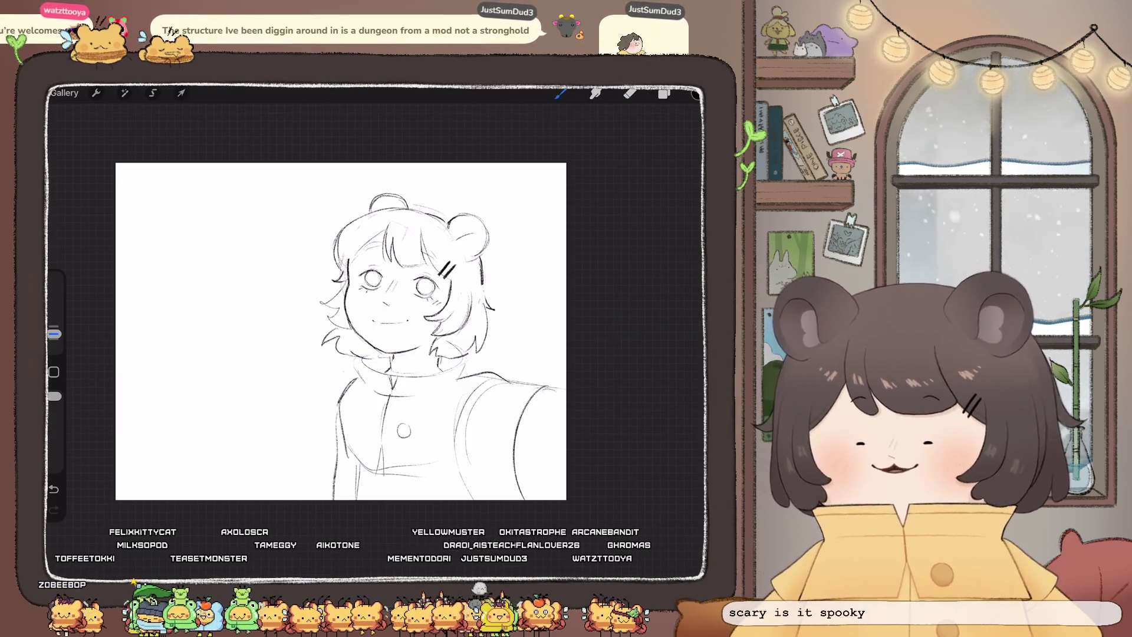
Draw a long line along the coat's lower-left hem, replacing a shorter first attempt
left_click(560, 93)
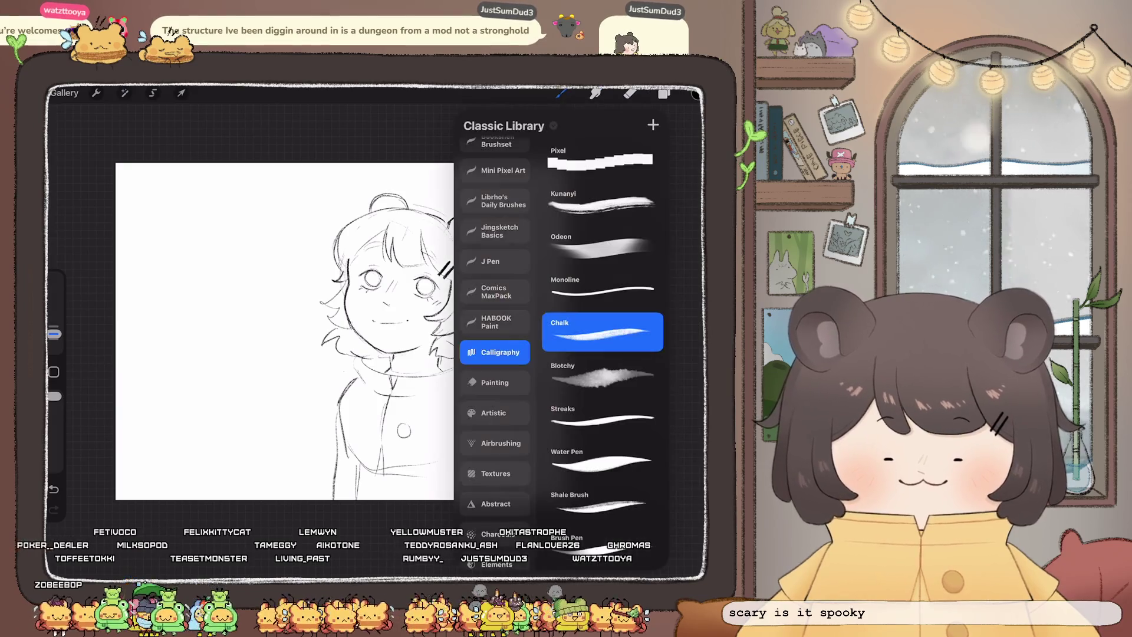
left_click(560, 94)
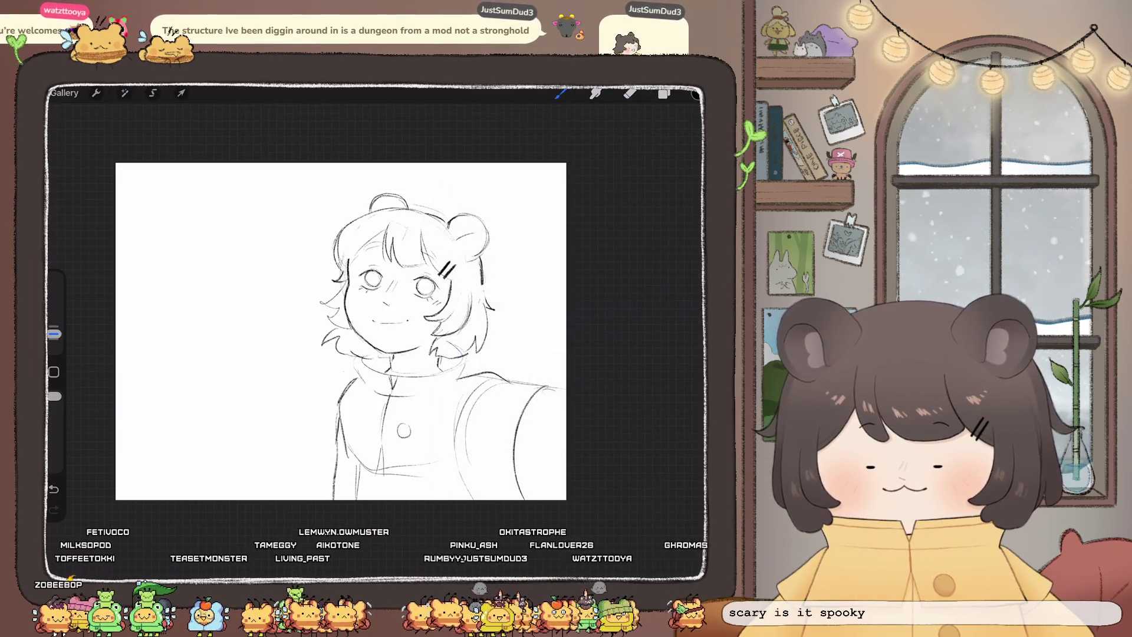
left_click_drag(327, 462, 366, 469)
key("ctrl+z")
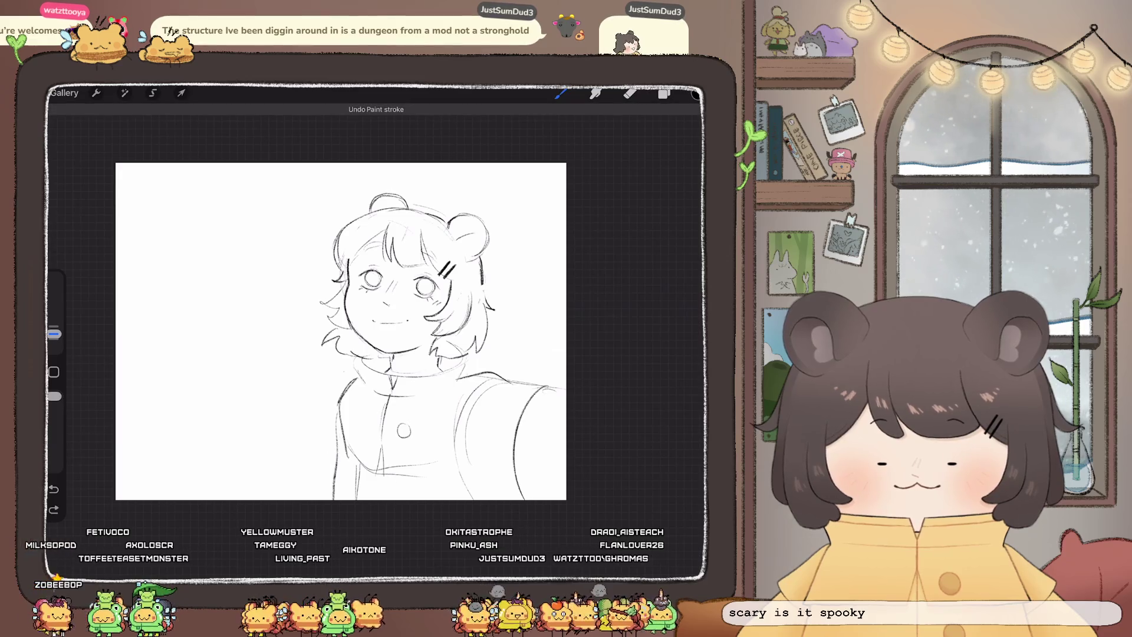
mouse_move(346, 380)
left_mouse_down()
mouse_move(374, 473)
mouse_move(460, 476)
left_mouse_up()
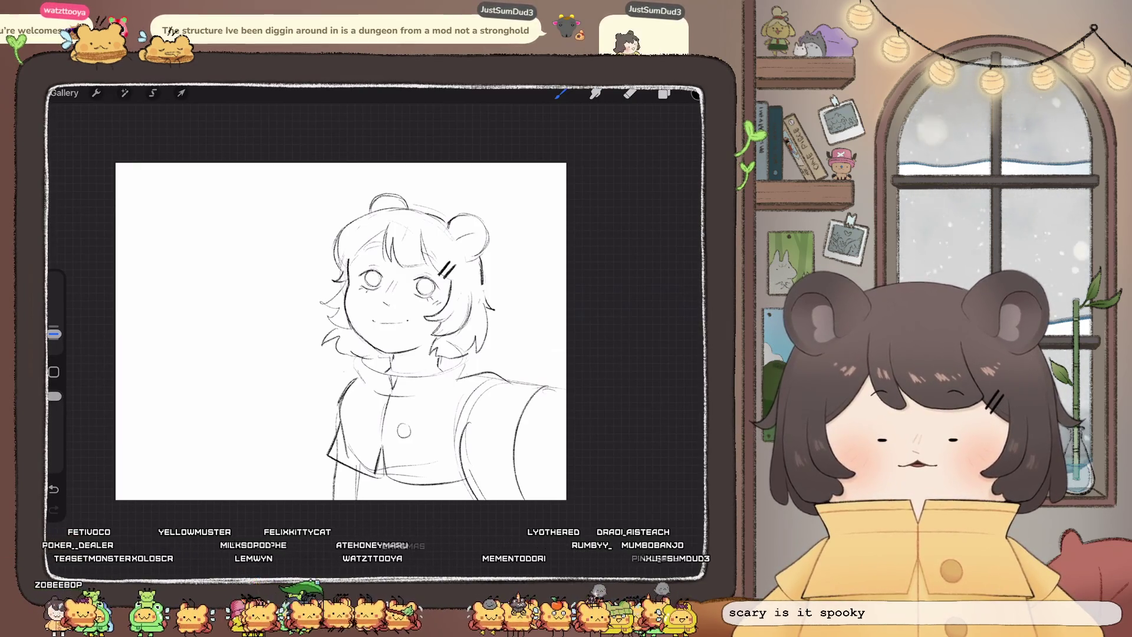
scroll(341, 332, "down", 3)
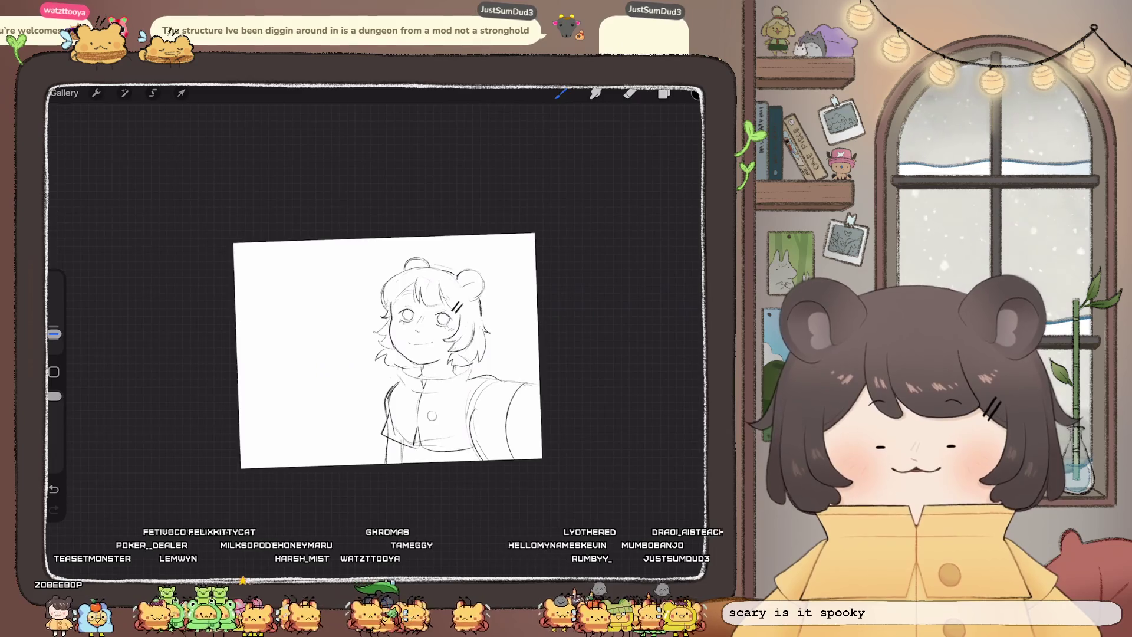
scroll(341, 309, "up", 5)
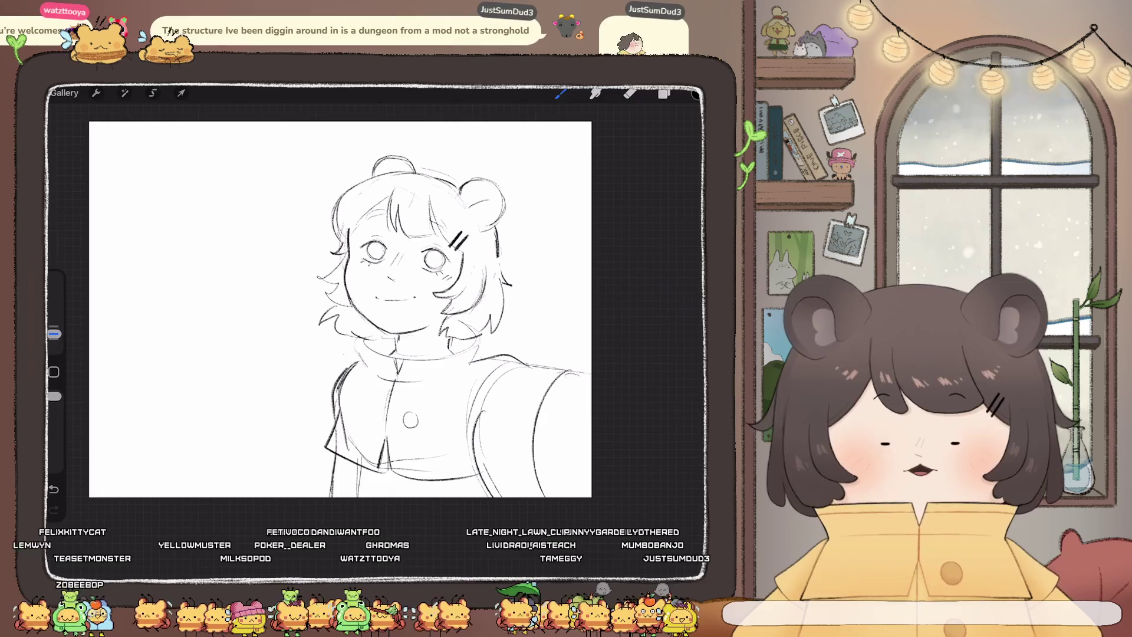
On a new layer, draw long double arcs from the right past the chin to the left edge
left_click(664, 93)
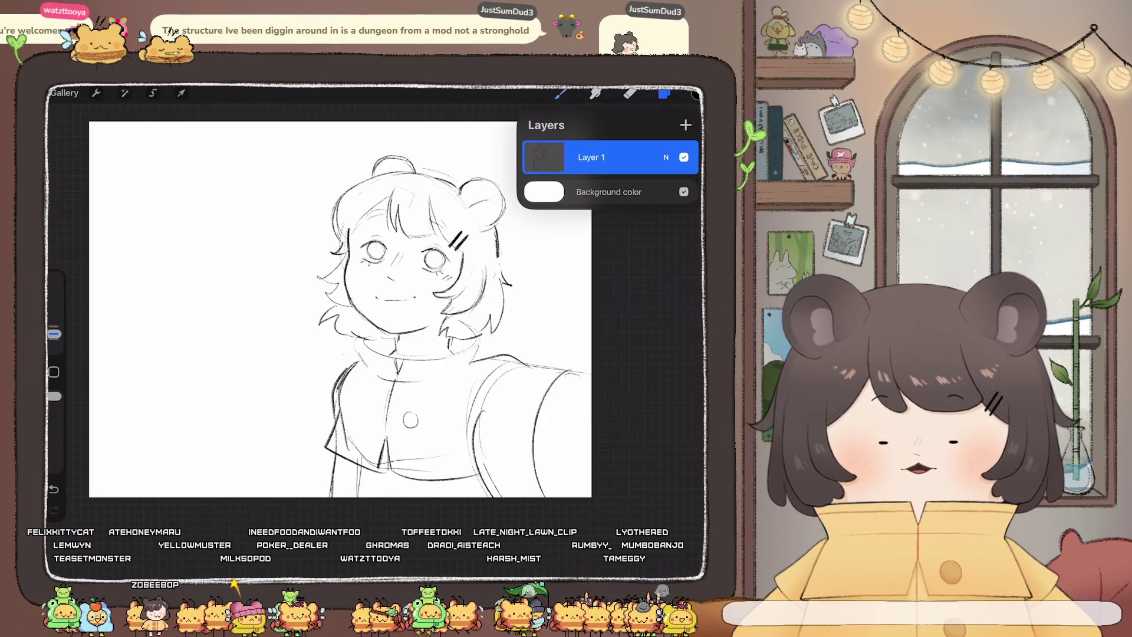
left_click(685, 125)
scroll(340, 310, "down", 3)
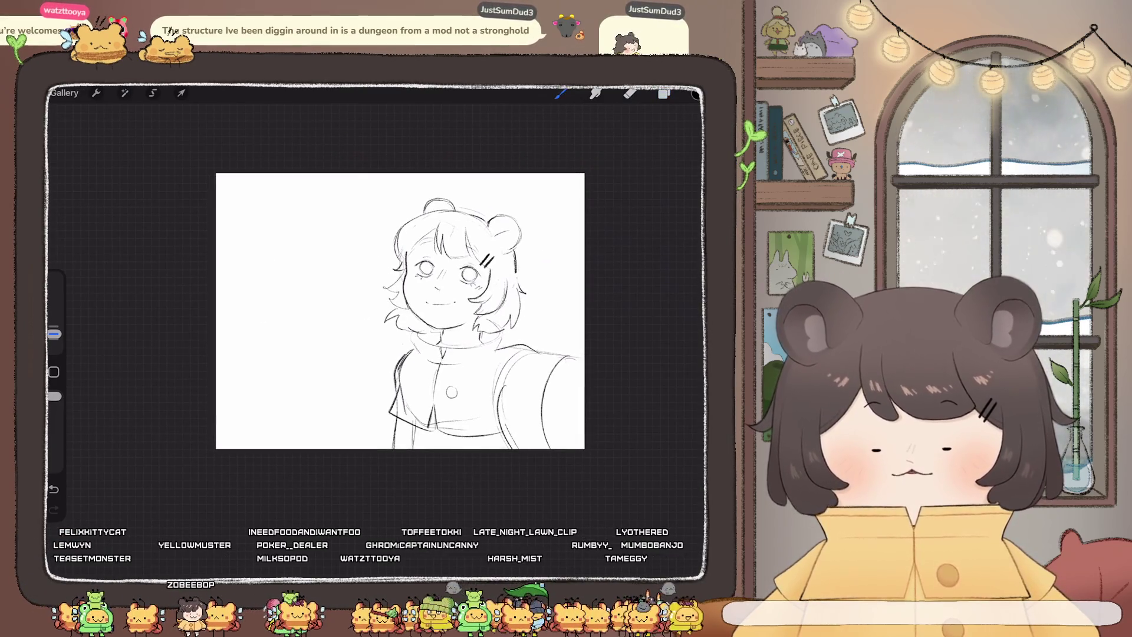
left_click_drag(413, 312, 227, 434)
key("ctrl+z")
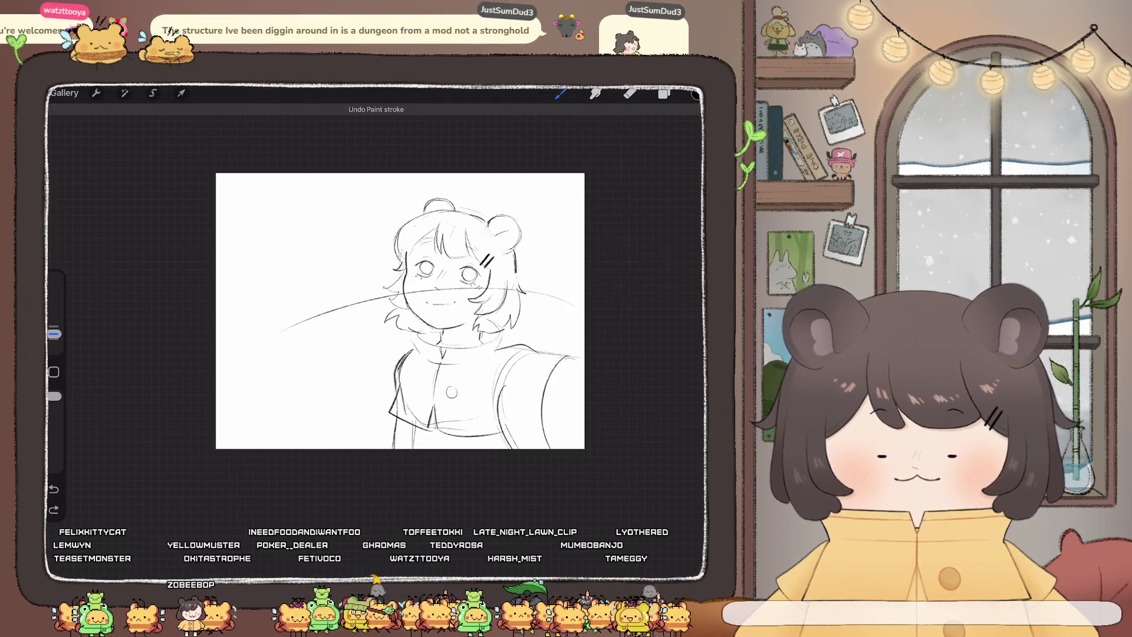
left_click_drag(576, 307, 217, 388)
key("ctrl+z")
left_click_drag(575, 309, 217, 401)
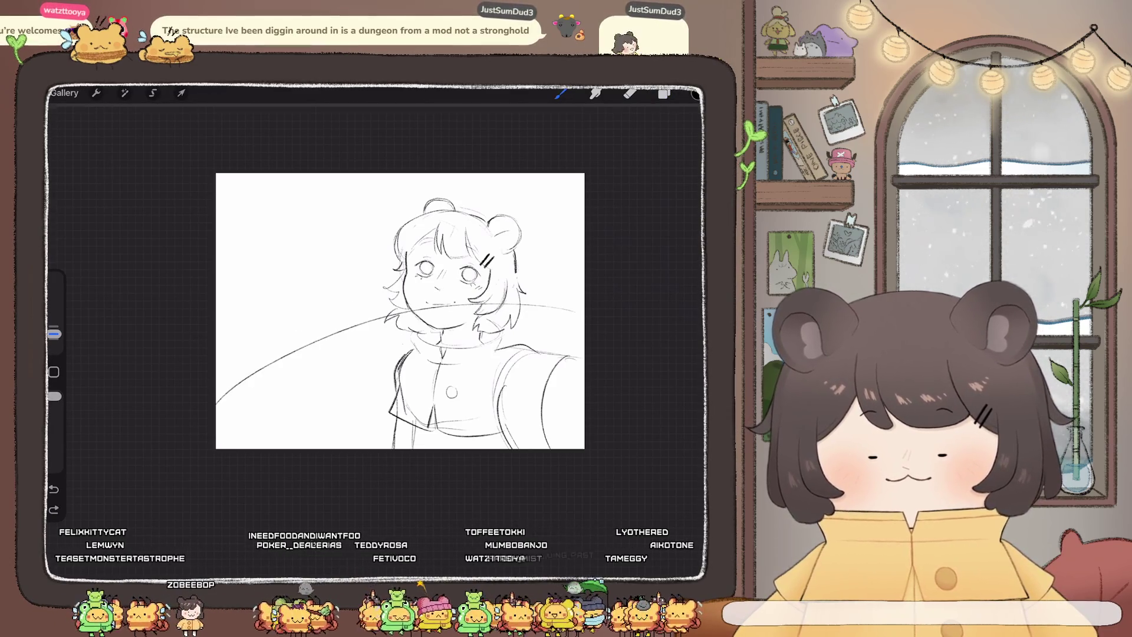
left_click_drag(575, 309, 333, 358)
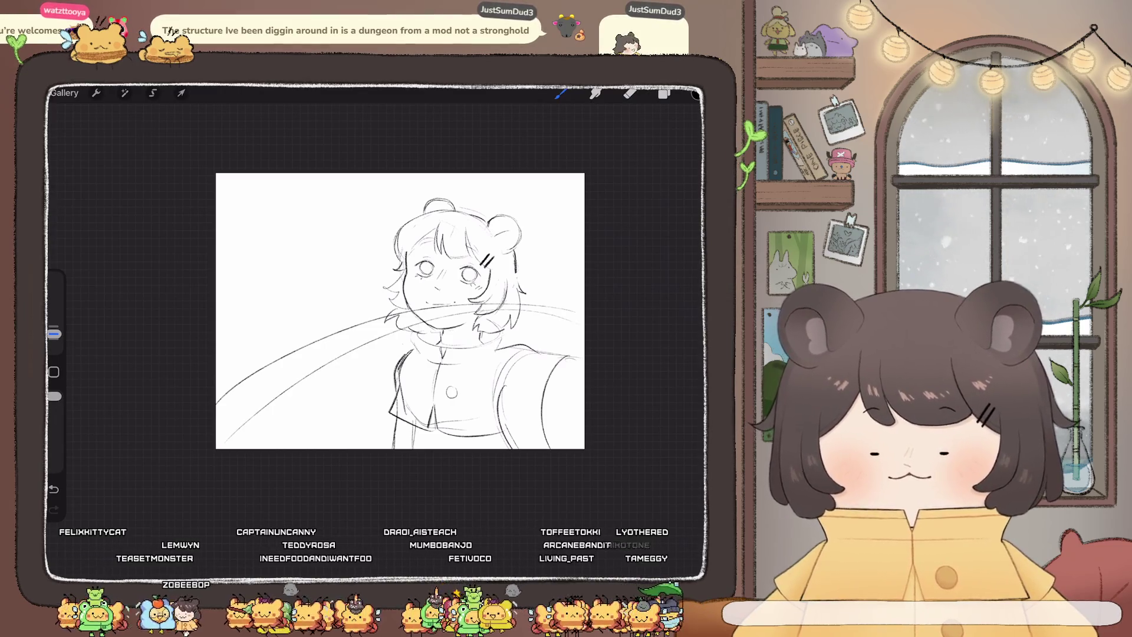
Tilt the canvas view and add a short line among the lower arcs
left_click_drag(530, 207, 413, 177)
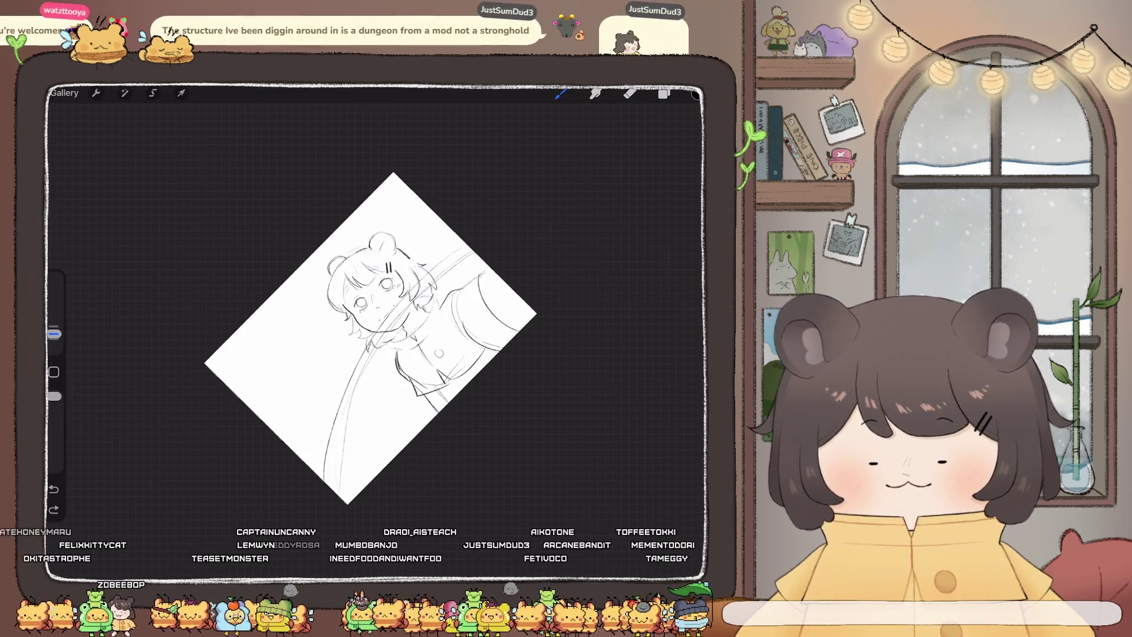
key("ctrl+z")
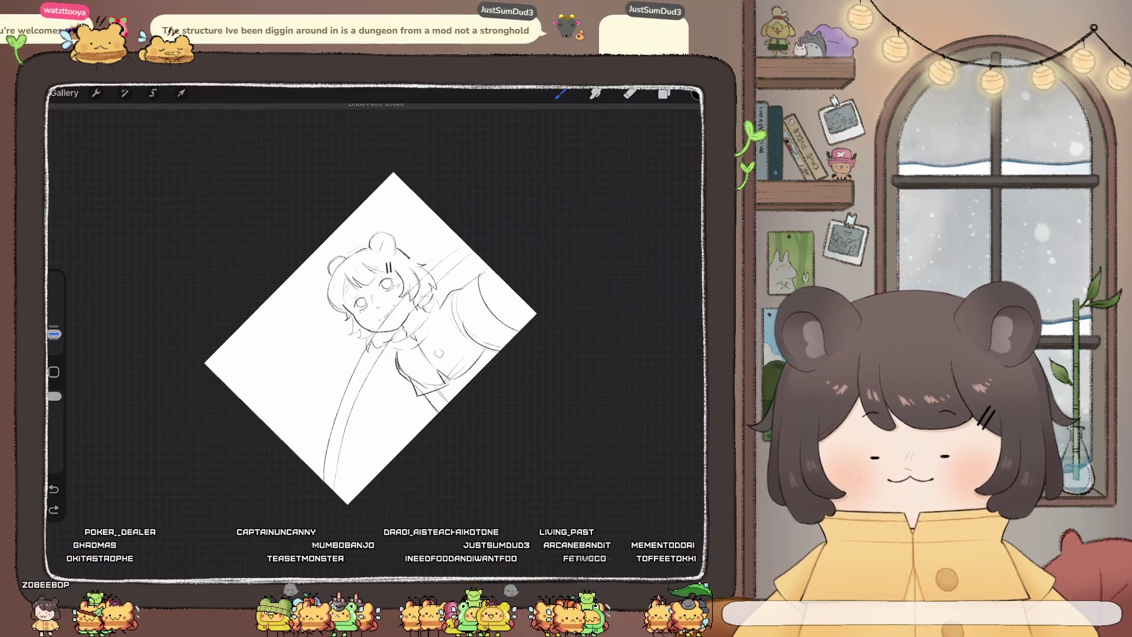
key("ctrl+shift+z")
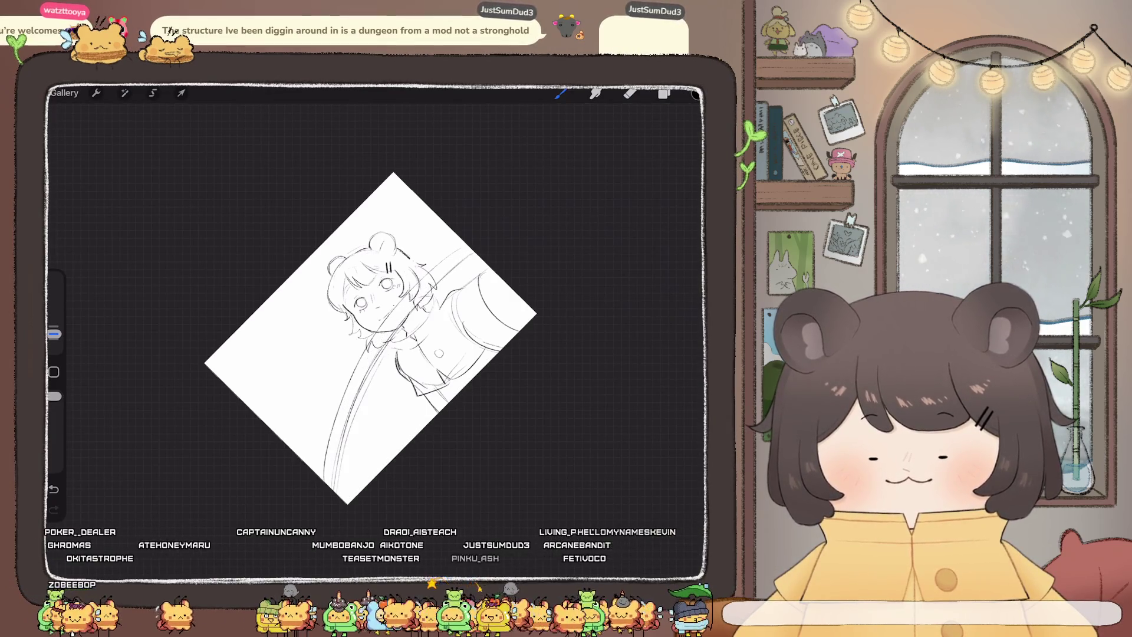
left_click_drag(371, 338, 373, 296)
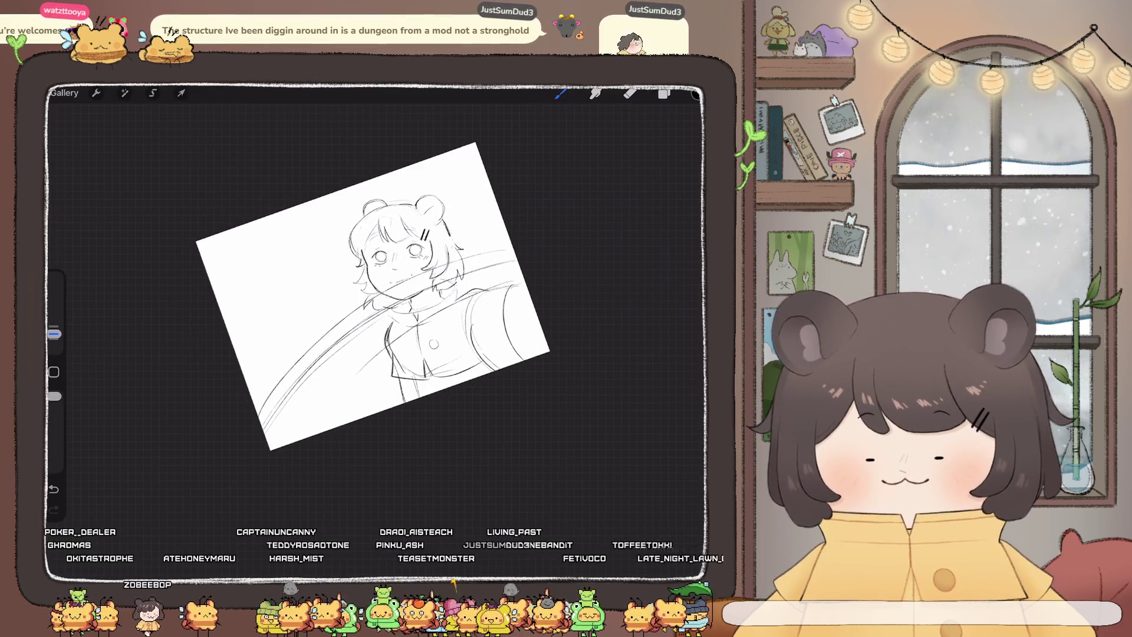
left_click_drag(386, 354, 310, 435)
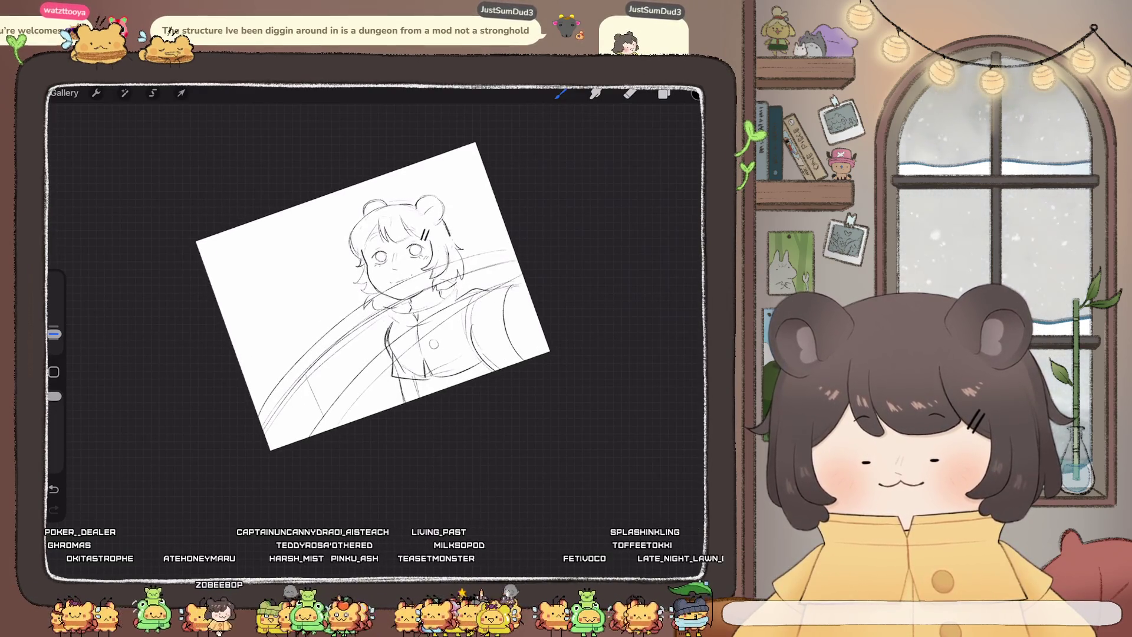
key("ctrl+z")
left_click_drag(307, 382, 327, 413)
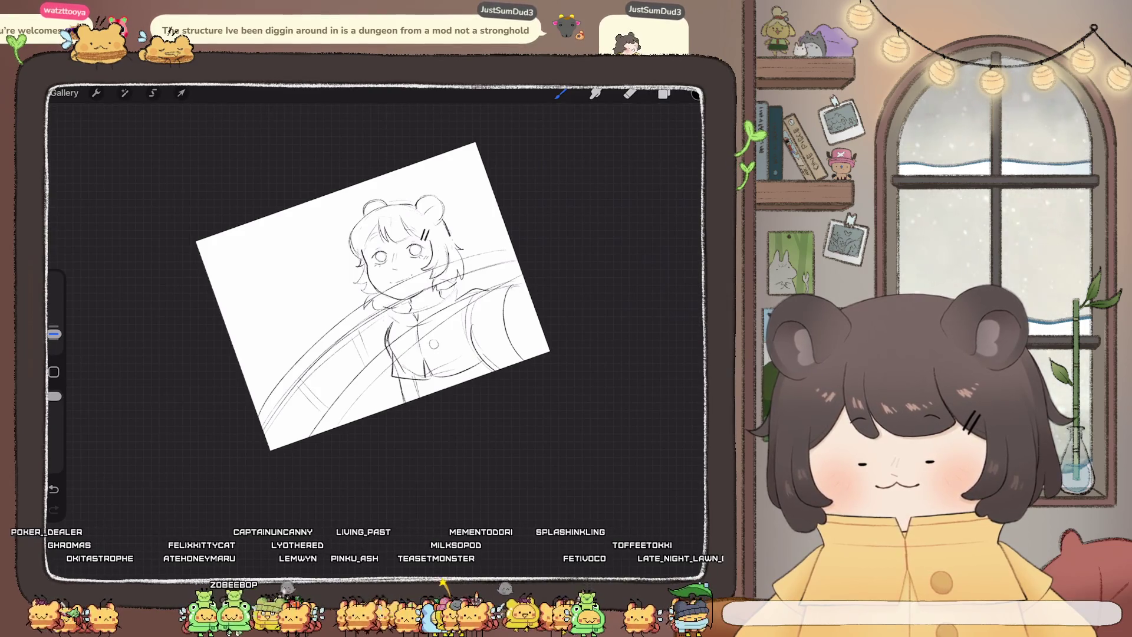
Try an upper arc across the top of the page, undo it, and reopen the Layers panel
scroll(413, 307, "down", 3)
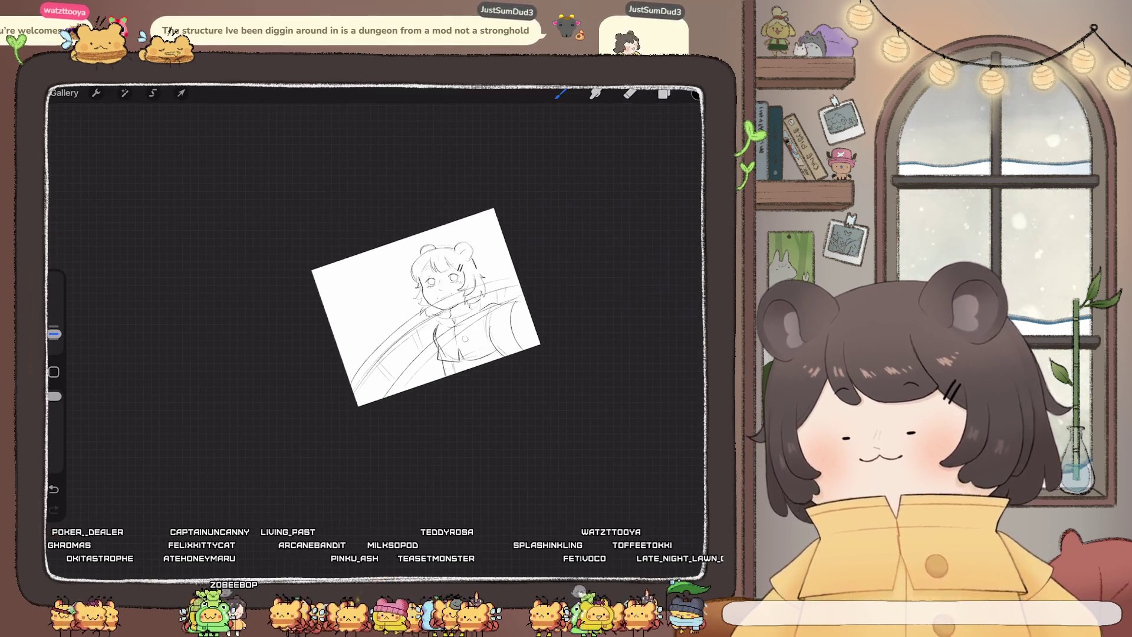
scroll(358, 301, "up", 3)
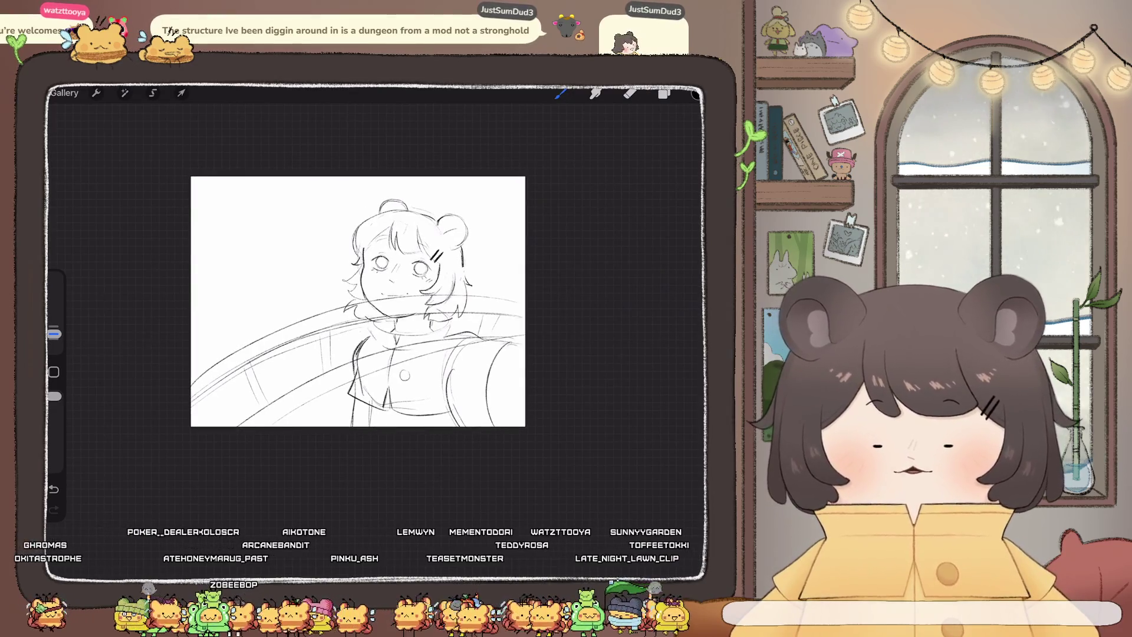
left_click_drag(354, 204, 524, 233)
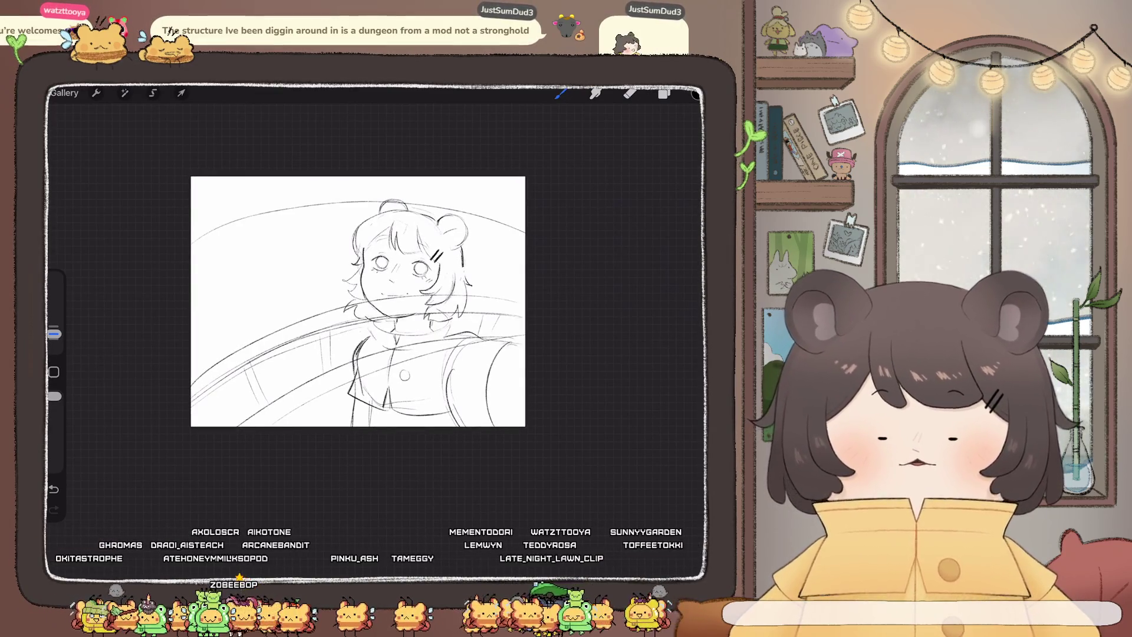
key("ctrl+z")
left_click(664, 93)
Delete the layer holding the sweeping trial arcs and return to the Brush
left_click_drag(637, 157, 549, 156)
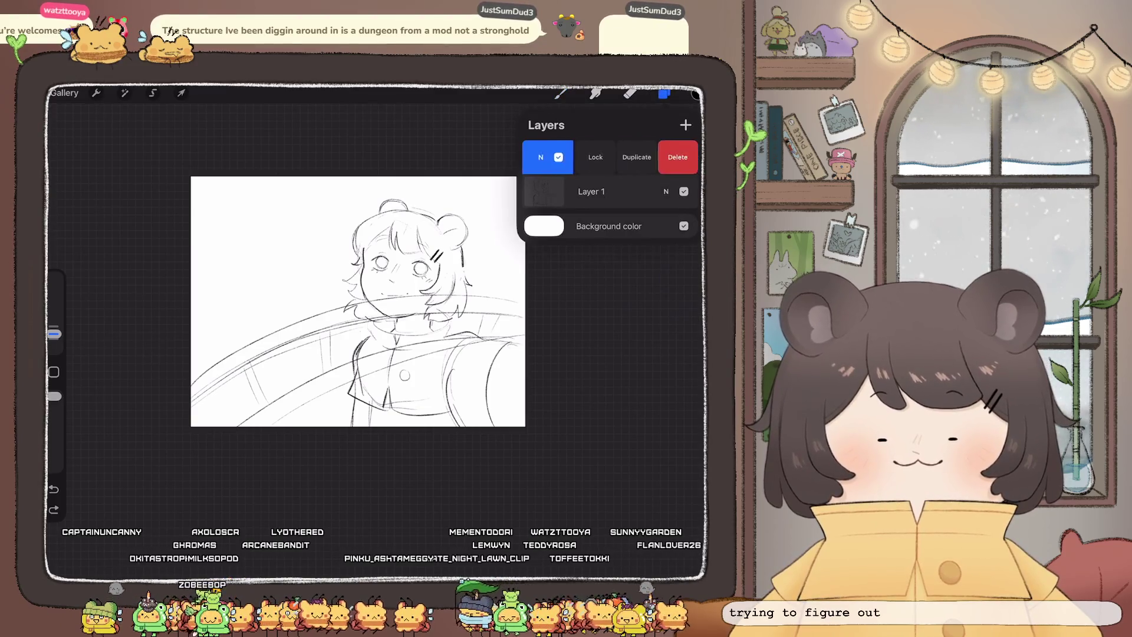
left_click(677, 157)
left_click(560, 94)
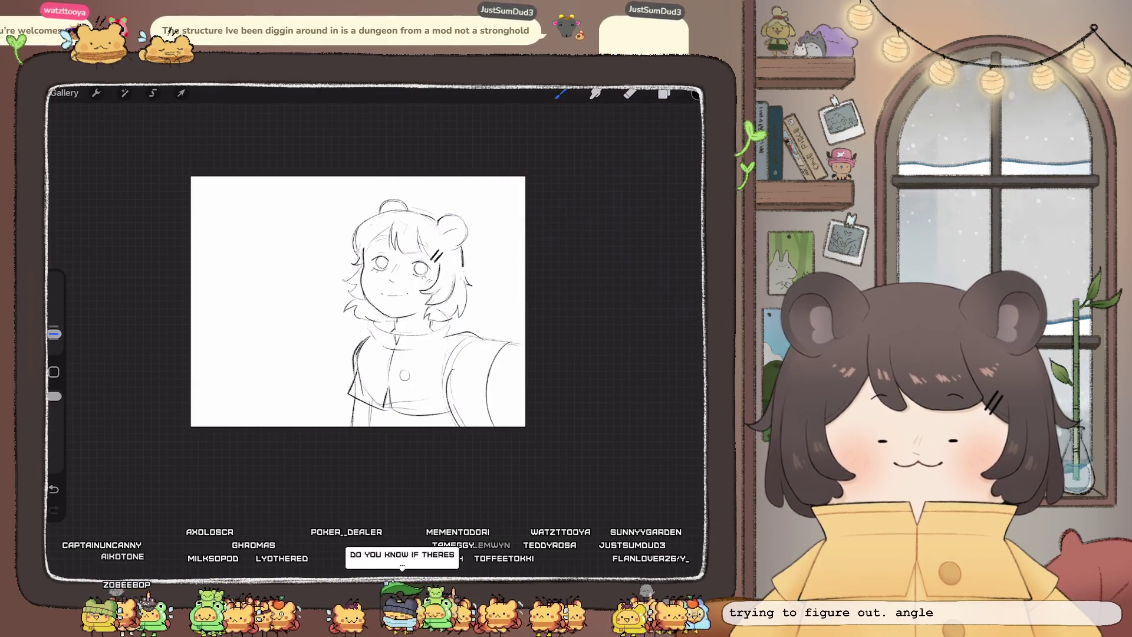
Zoom in and add a short pencil stroke at the girl's neck
scroll(354, 301, "up", 3)
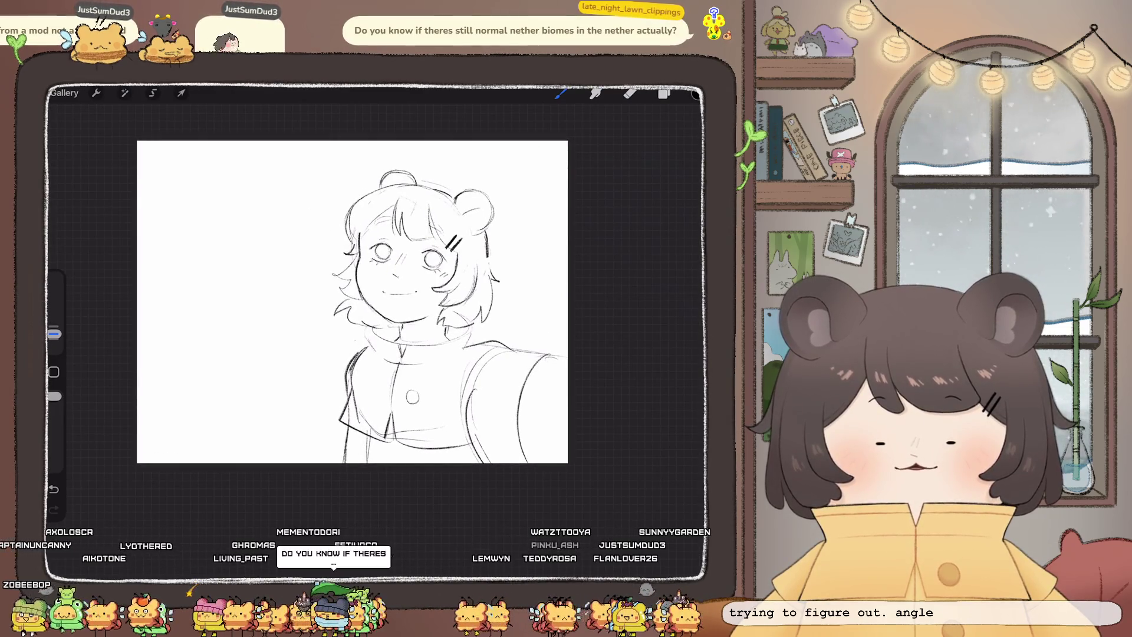
left_click_drag(402, 323, 400, 334)
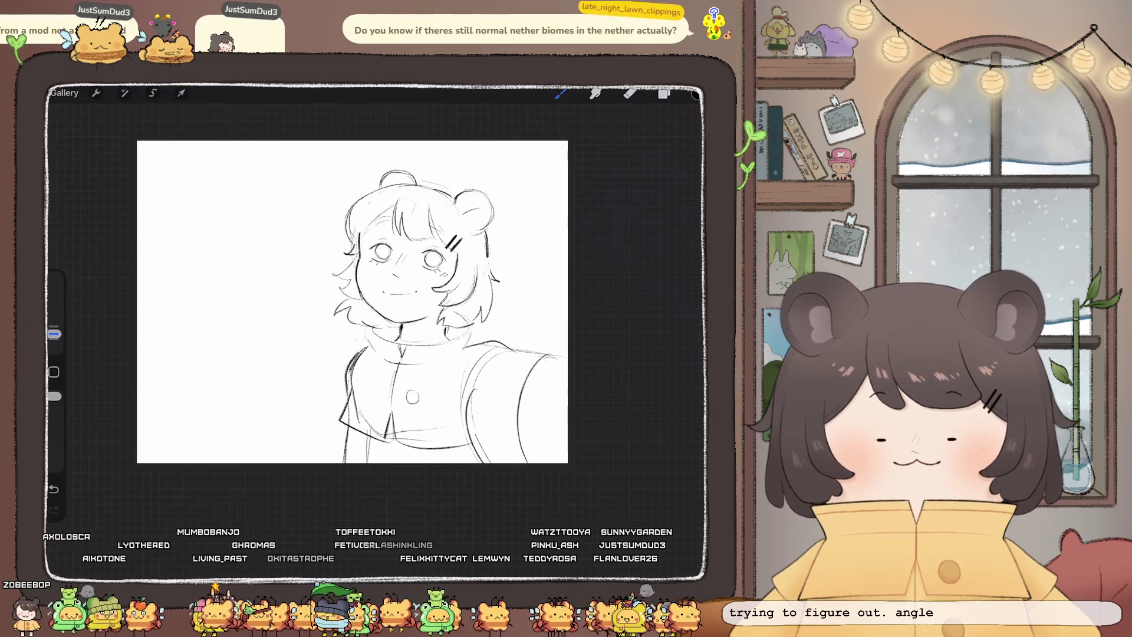
scroll(417, 337, "up", 3)
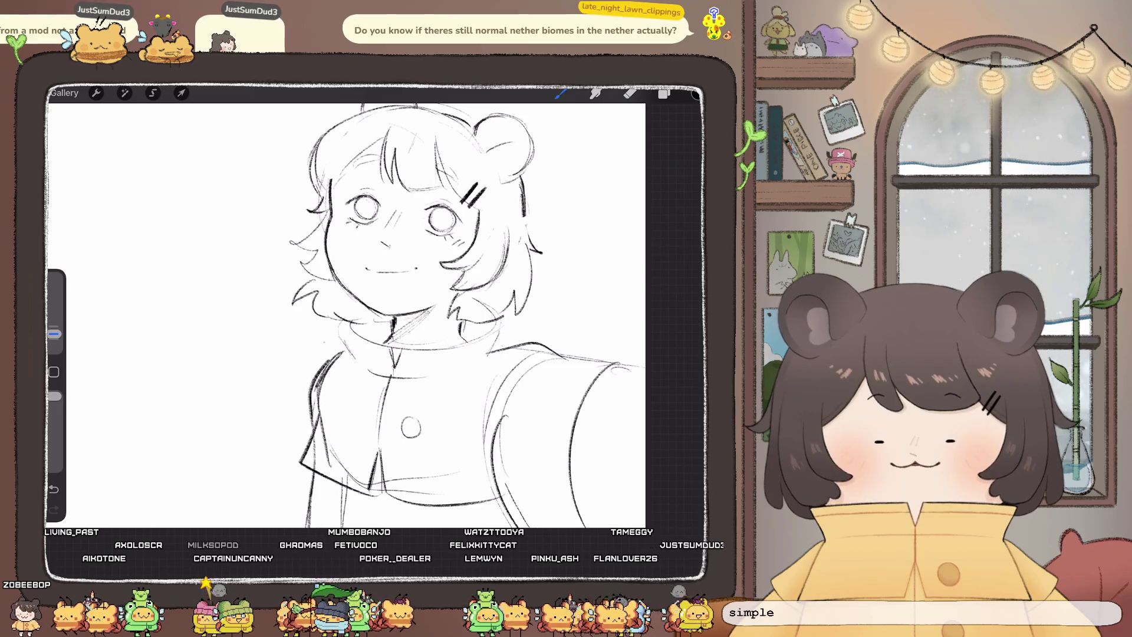
scroll(348, 295, "down", 5)
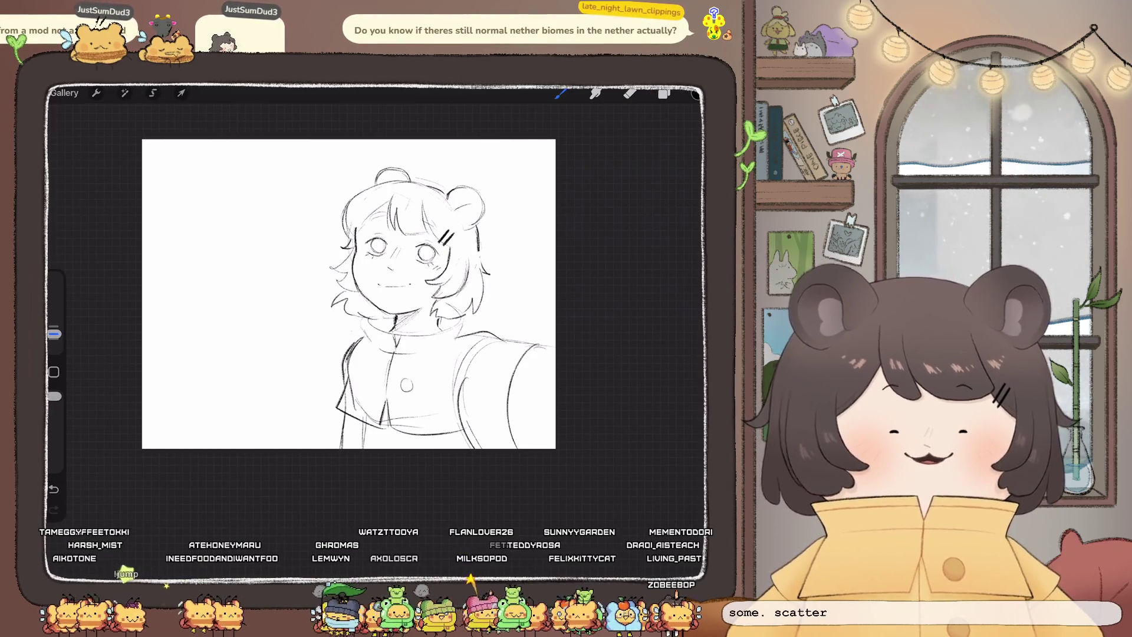
Toggle the Brush Library open and closed, then zoom in and out around the sketch
left_click(560, 93)
left_click(561, 93)
scroll(330, 330, "up", 5)
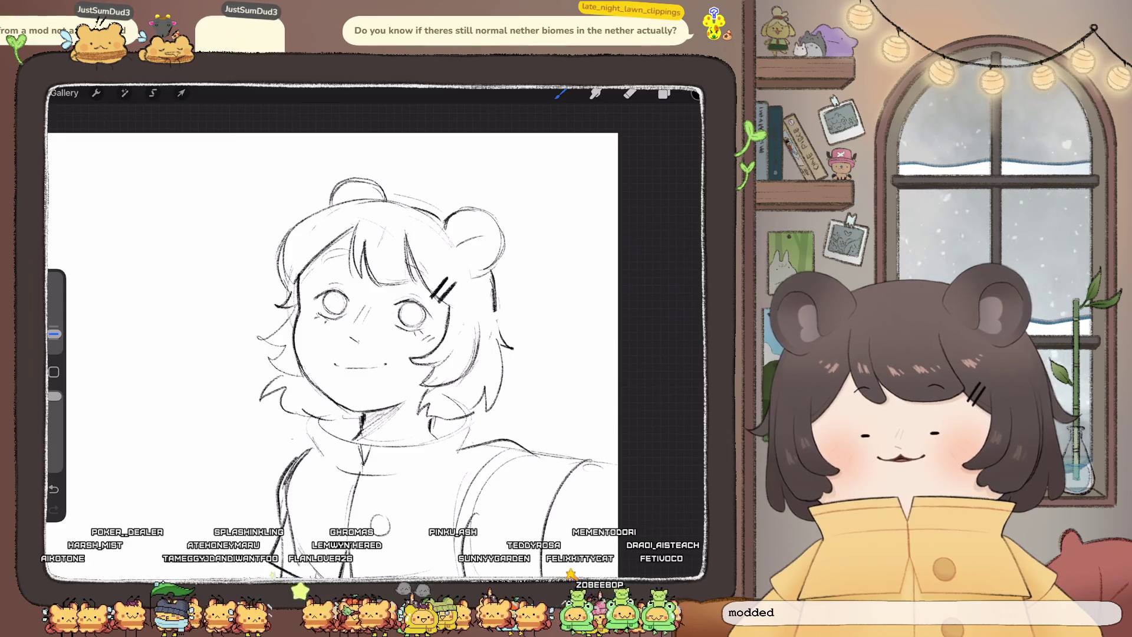
scroll(372, 329, "down", 3)
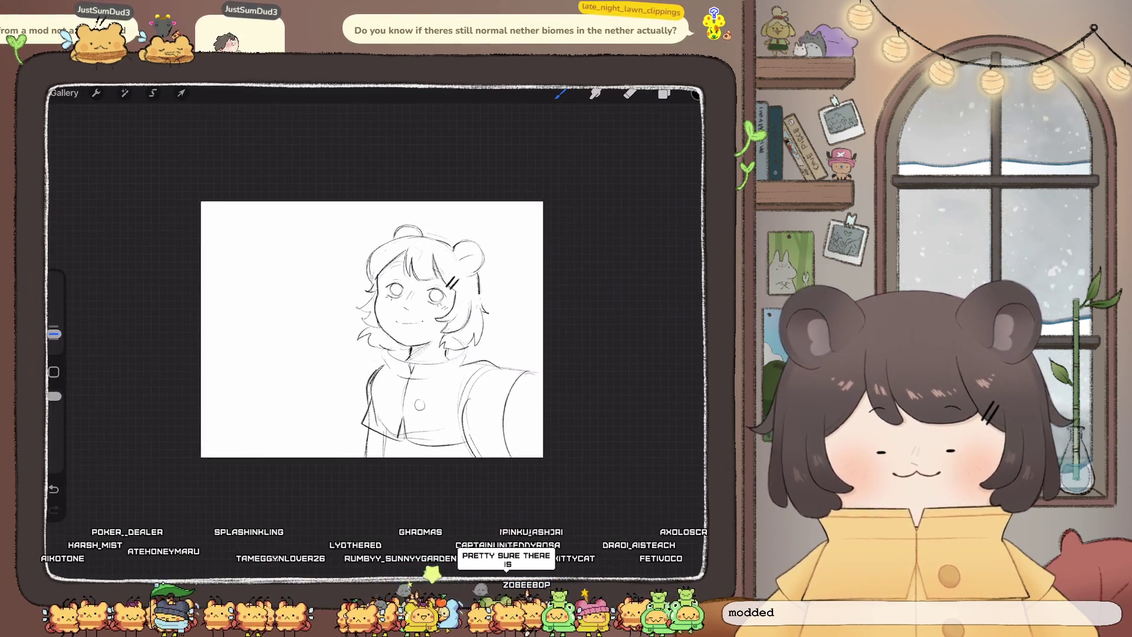
scroll(372, 313, "up", 3)
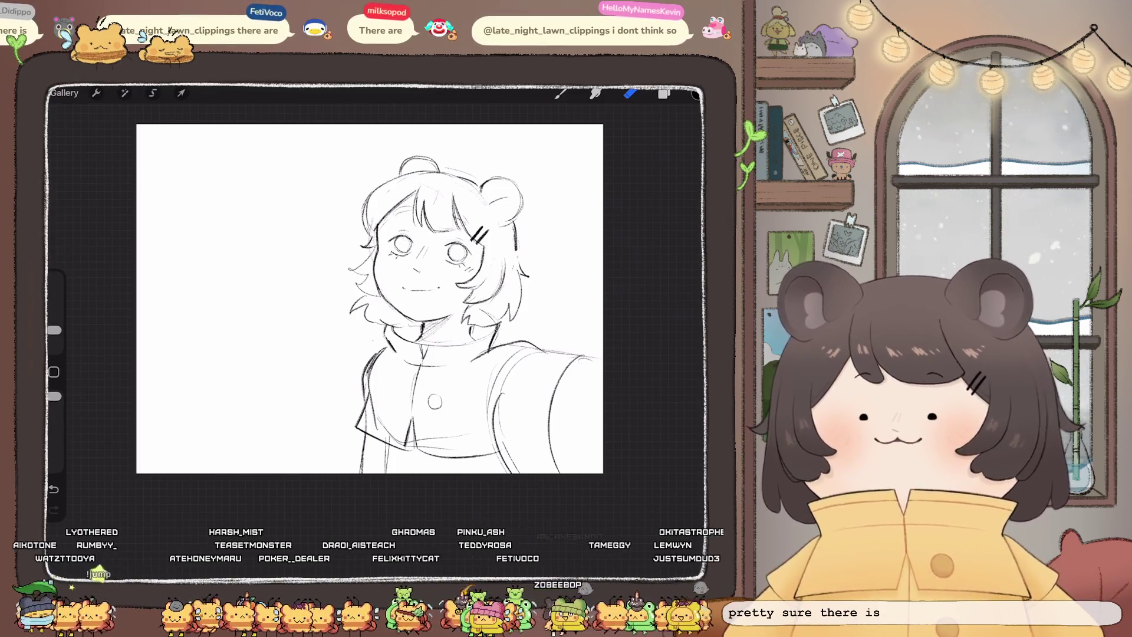
At 19% brush size, draw a line down-left from the collar, redoing it once after undo
left_click_drag(54, 331, 54, 322)
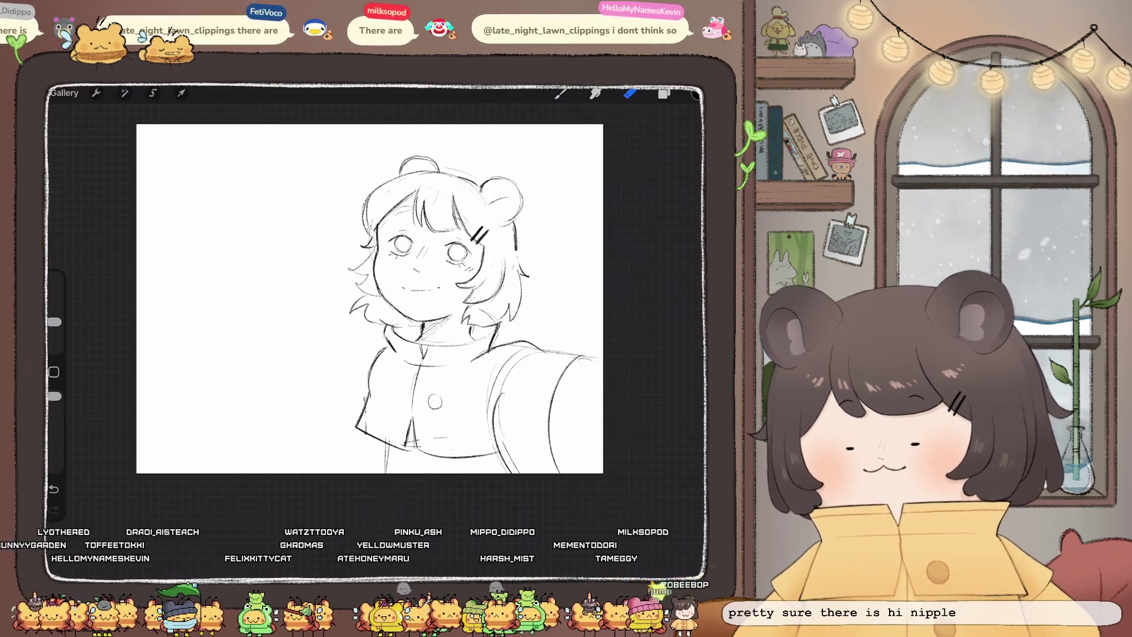
key("b")
left_click_drag(371, 352, 255, 471)
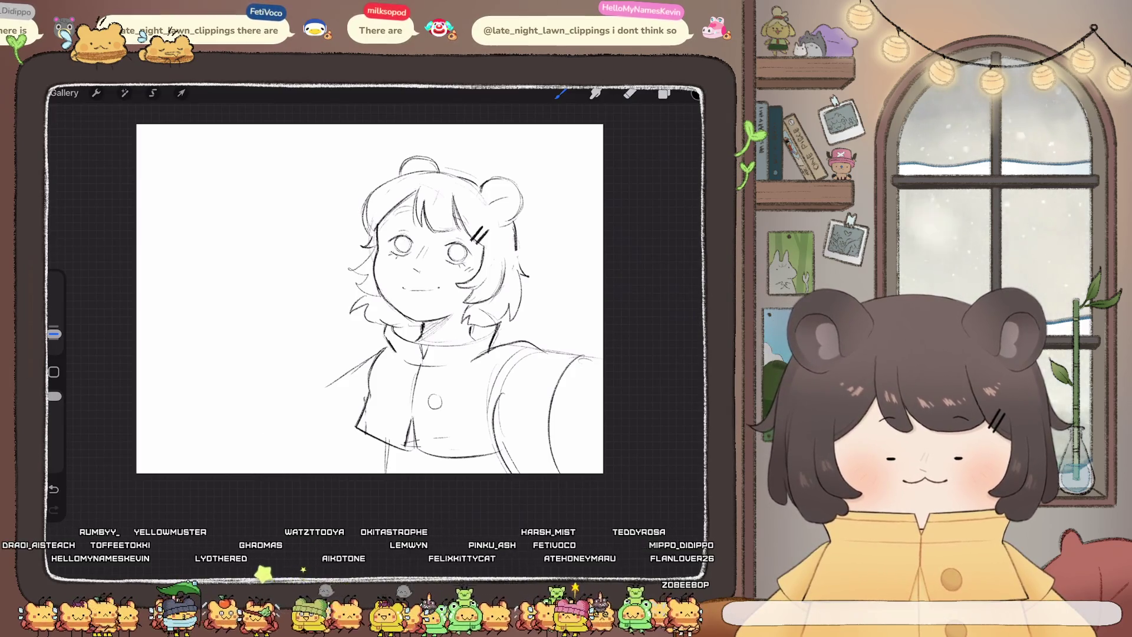
key("ctrl+z")
left_click_drag(356, 372, 316, 404)
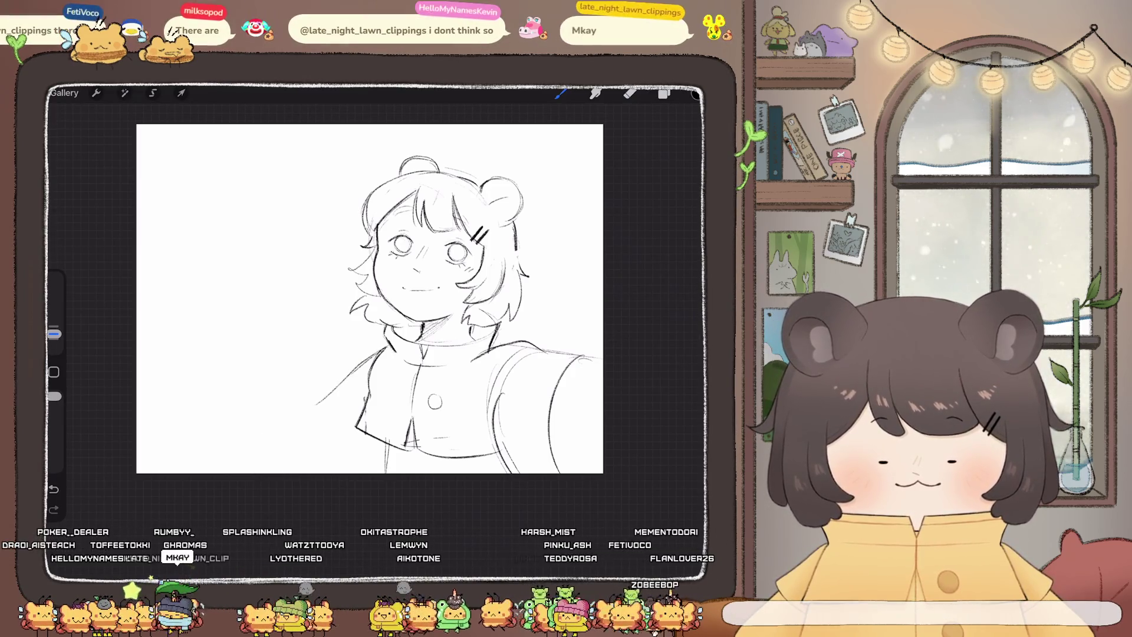
Try arm strokes below and left of the collar, undoing the unwanted ones
left_click_drag(308, 341, 339, 413)
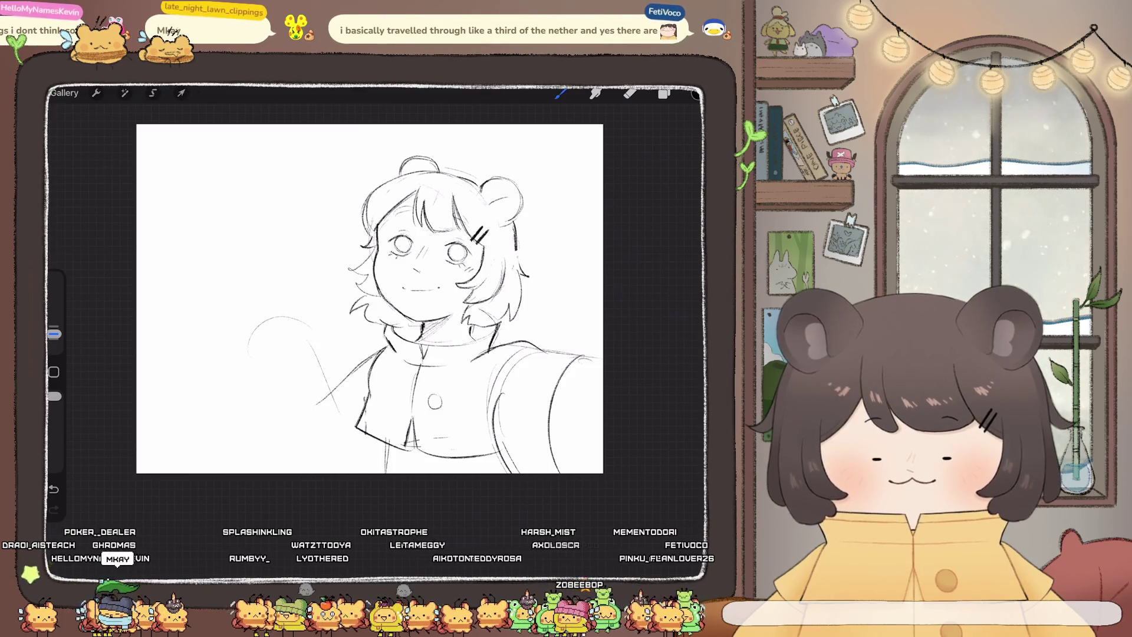
key("ctrl+z")
key("ctrl+z")
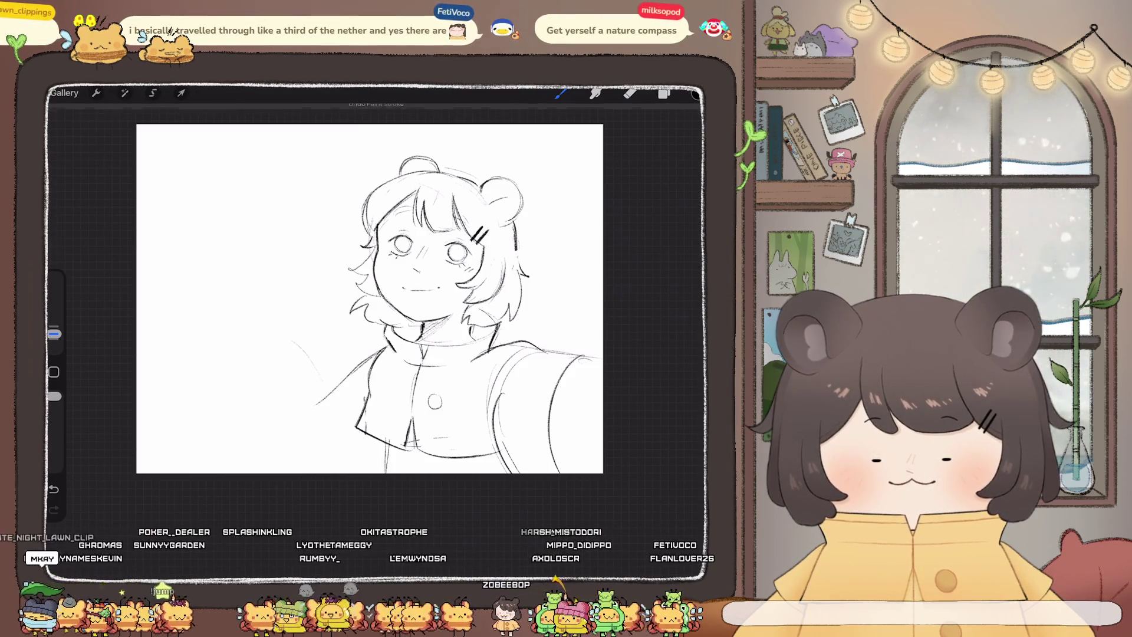
left_click_drag(314, 364, 260, 412)
key("ctrl+z")
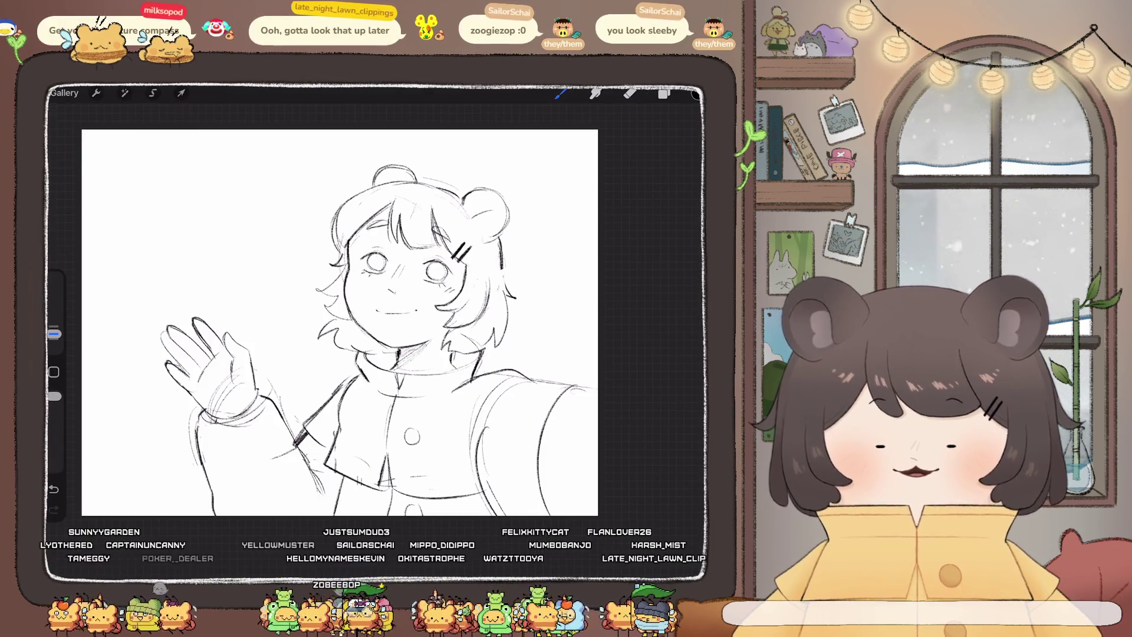
scroll(340, 322, "down", 3)
scroll(354, 313, "up", 3)
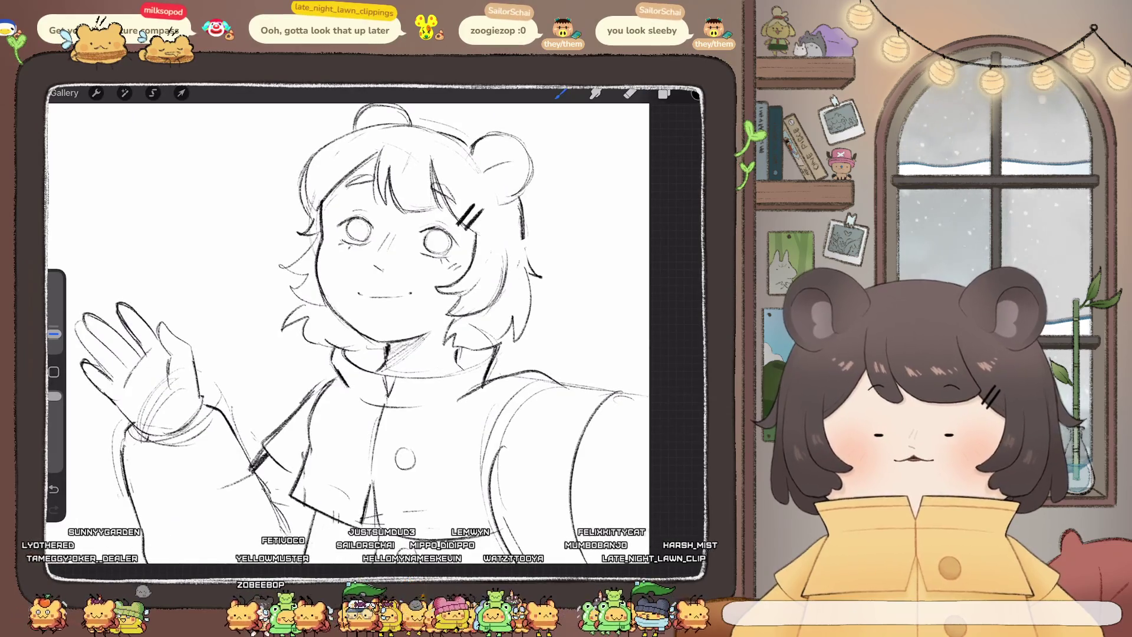
key("ctrl+z")
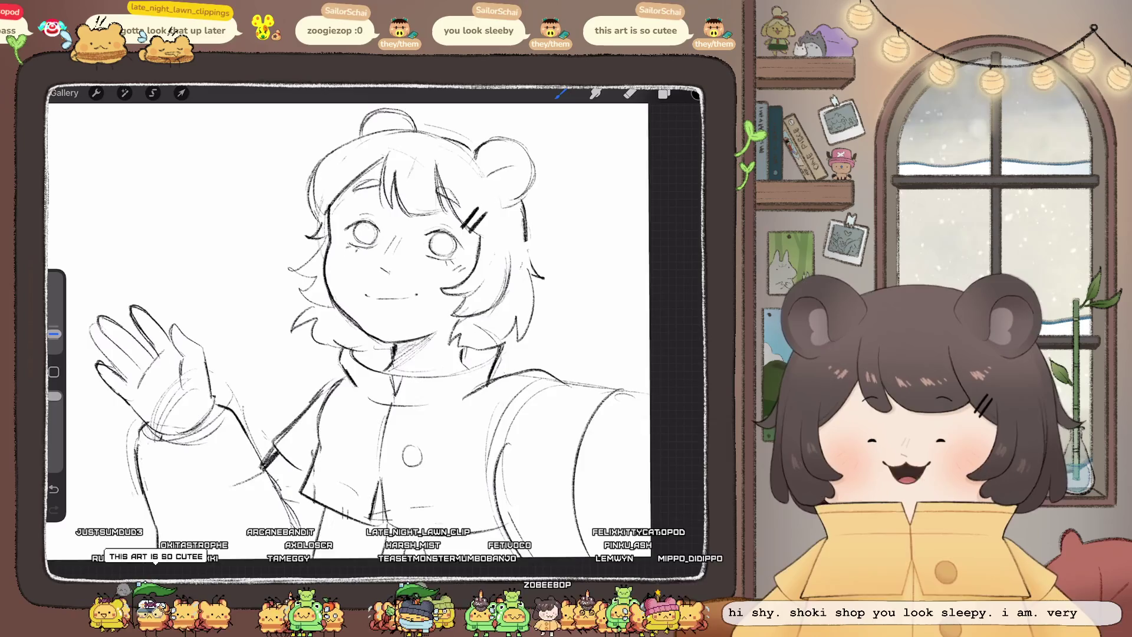
Use Adjustments > Liquify to push the lines near the collar slightly right
left_click(124, 93)
left_click(124, 93)
left_click(125, 92)
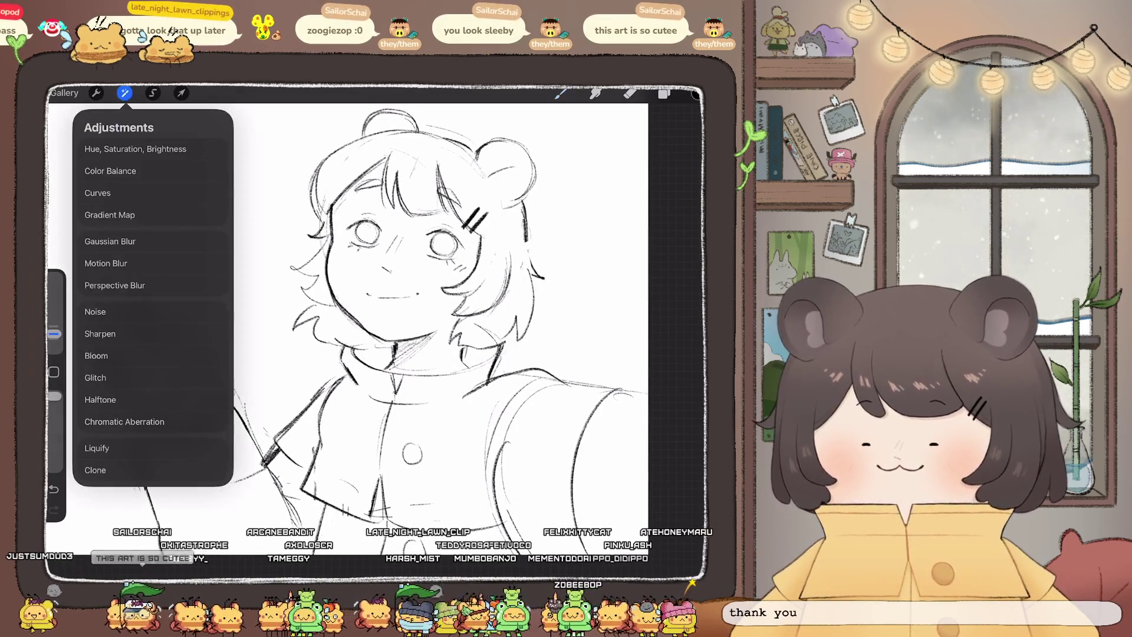
left_click(96, 449)
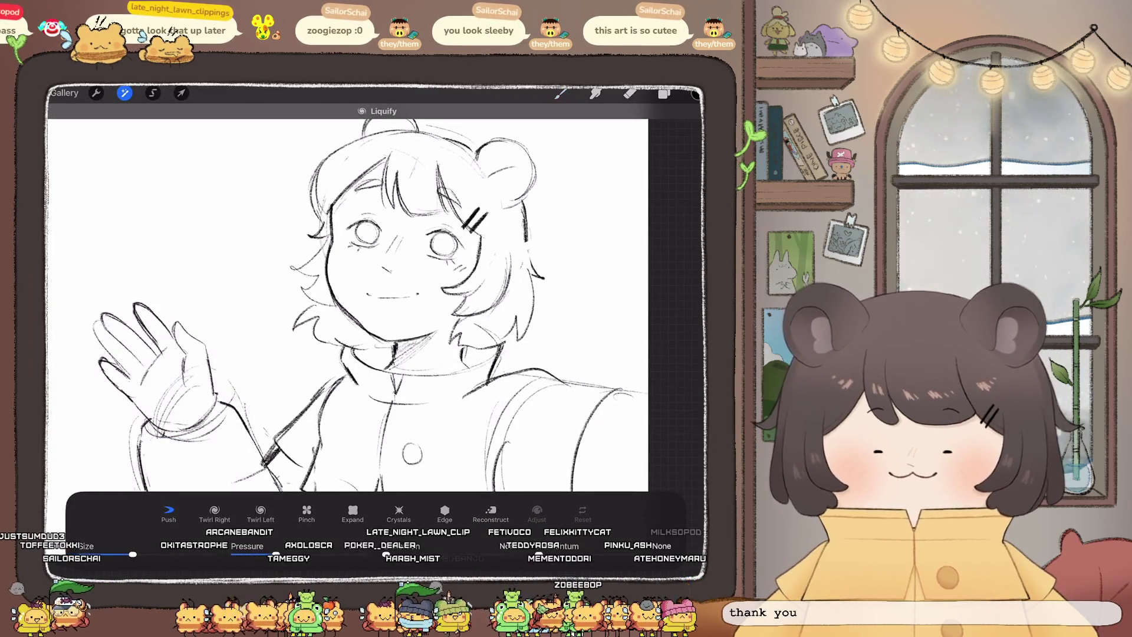
left_click_drag(366, 354, 413, 348)
Zoom around the sketch, then leave Liquify by switching to the Eraser (E)
scroll(369, 295, "down", 5)
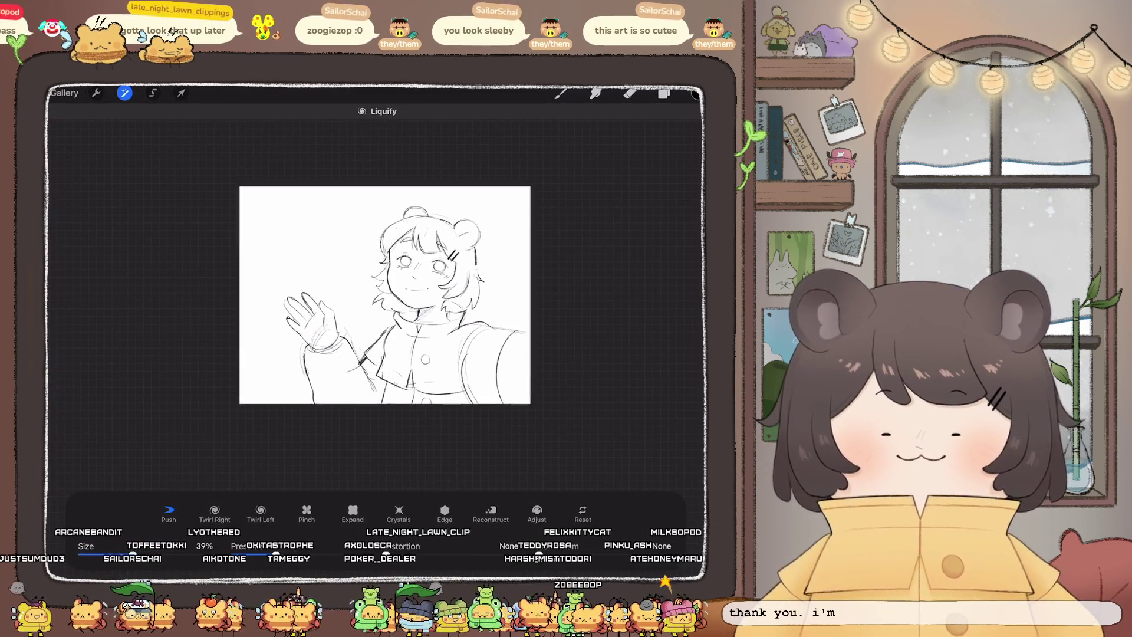
scroll(318, 294, "up", 5)
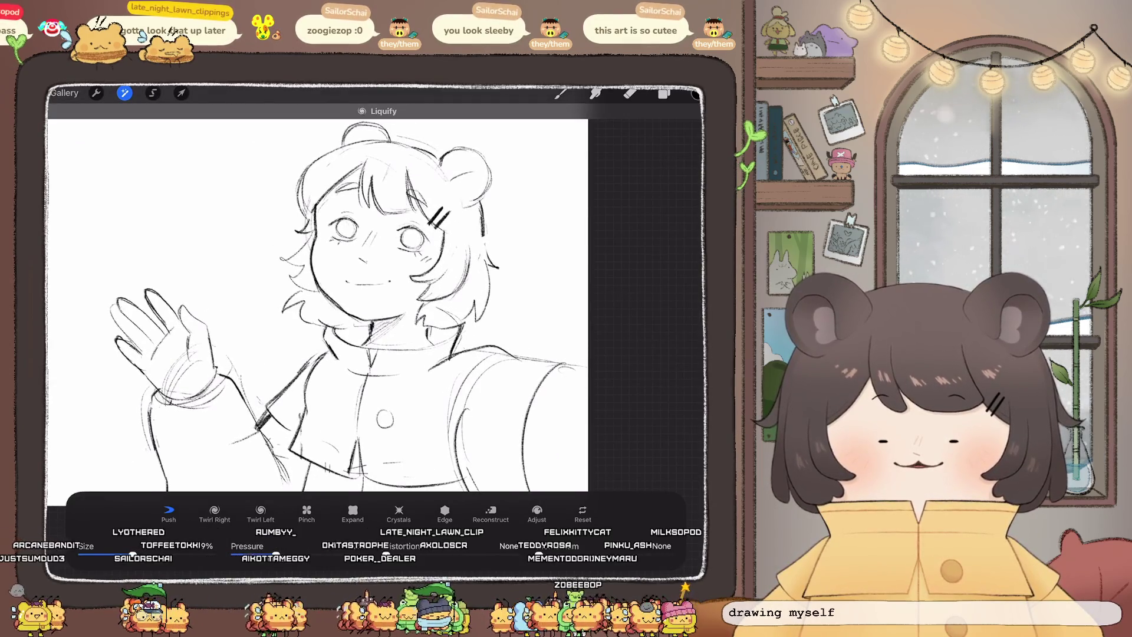
key("e")
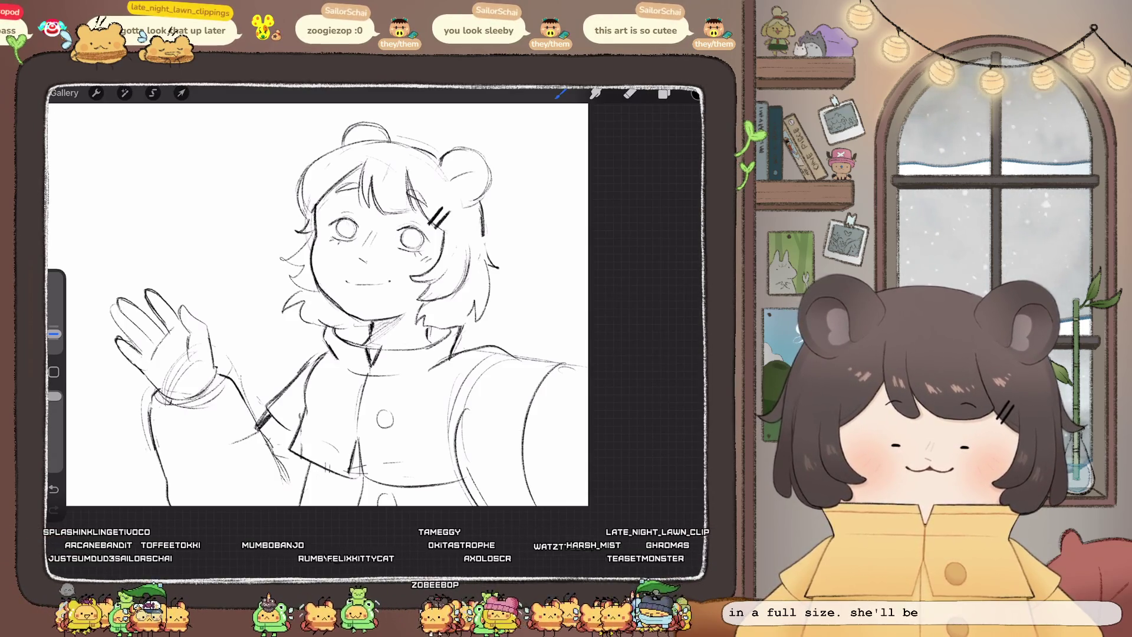
Zoom the canvas out and back in to check the whole sketch
scroll(327, 304, "down", 5)
scroll(371, 302, "up", 5)
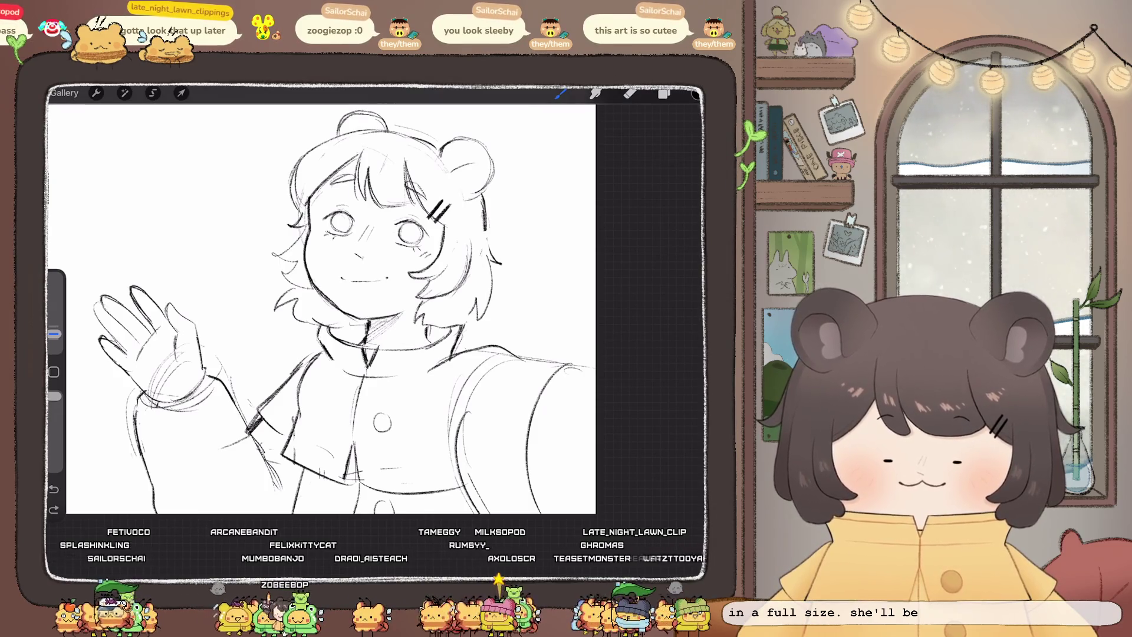
scroll(383, 304, "down", 5)
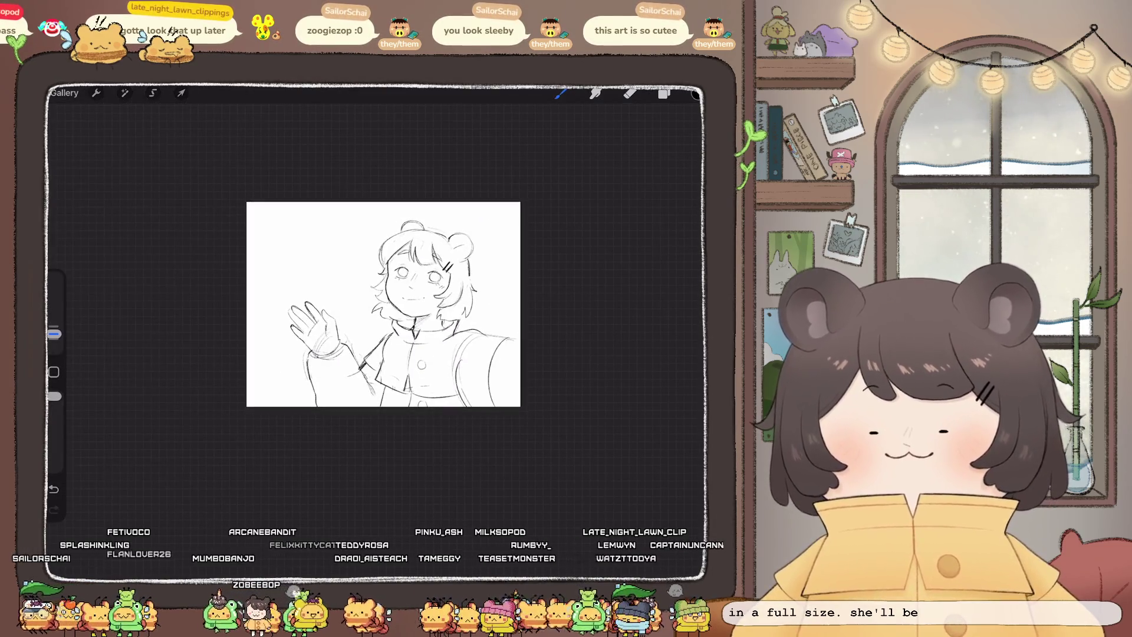
scroll(383, 304, "down", 3)
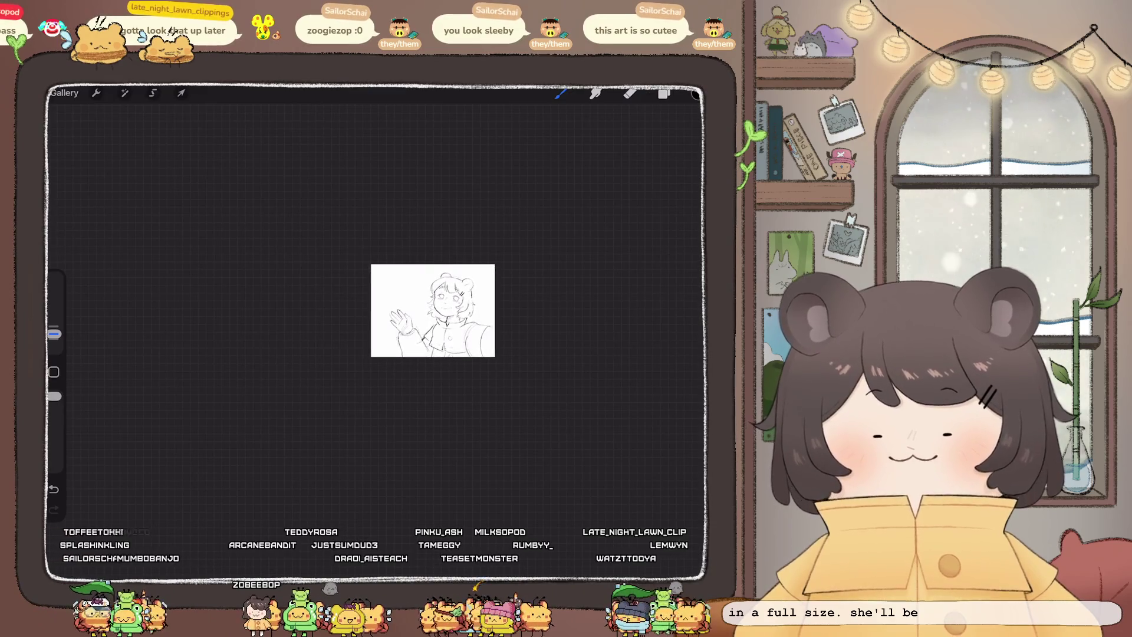
scroll(396, 265, "up", 5)
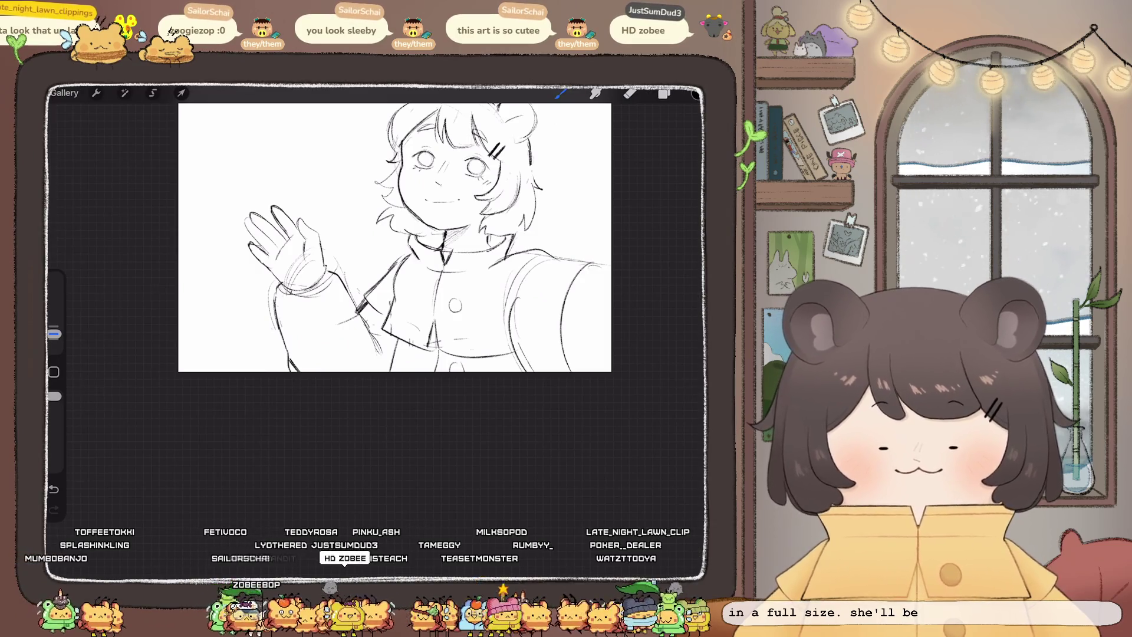
Switch to the Eraser, back to the Brush, and add a small stroke at the sleeve
key("e")
key("b")
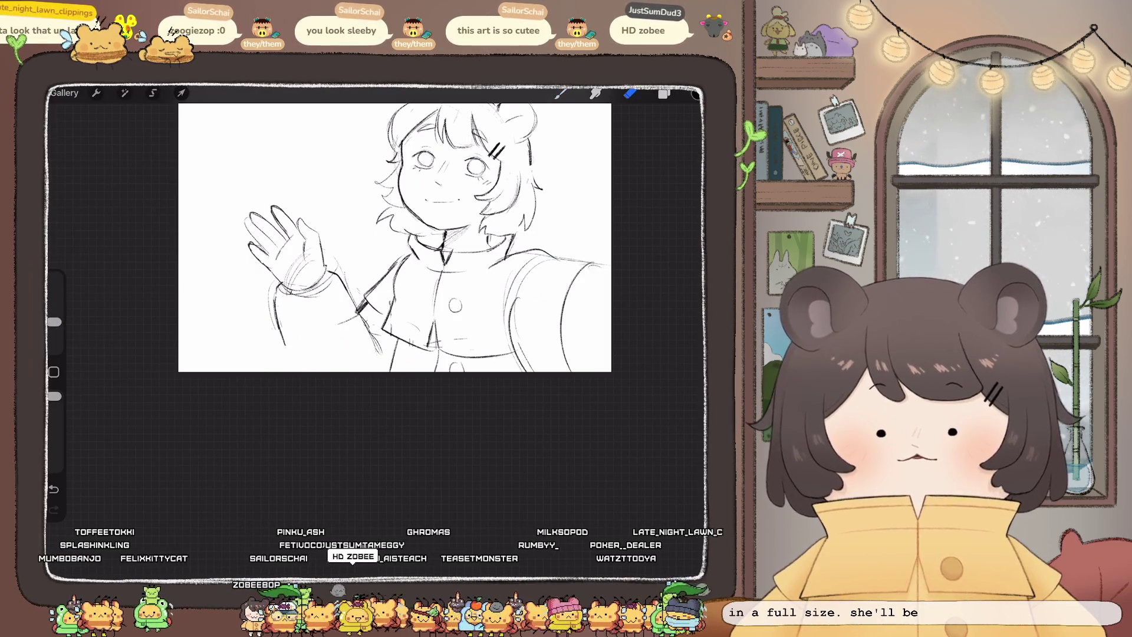
type("hd")
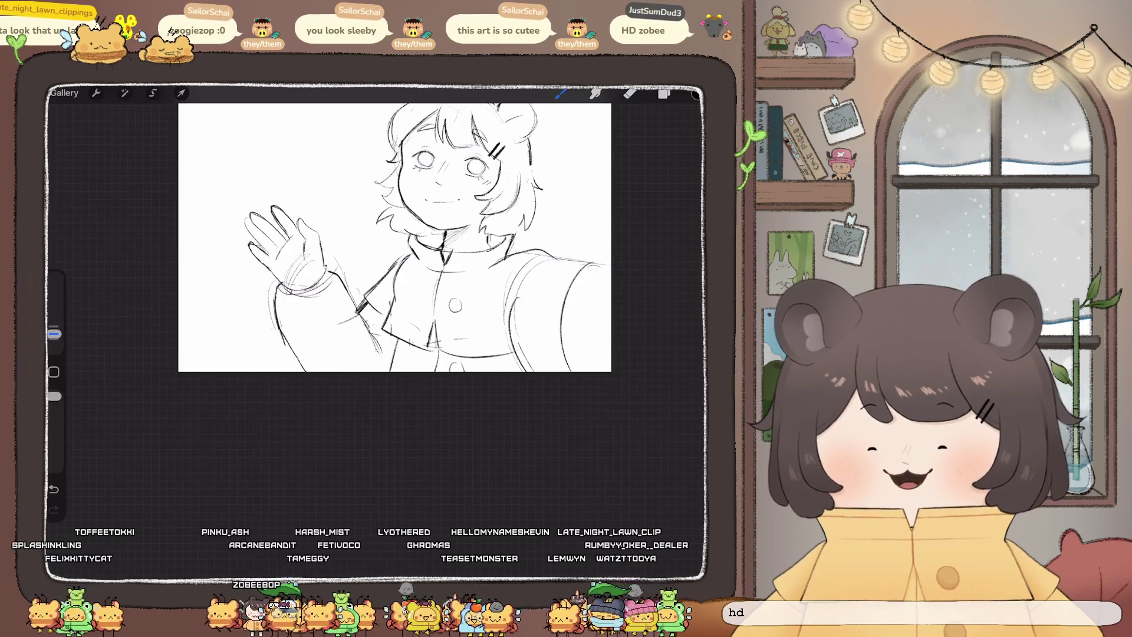
type(" sophie exactly")
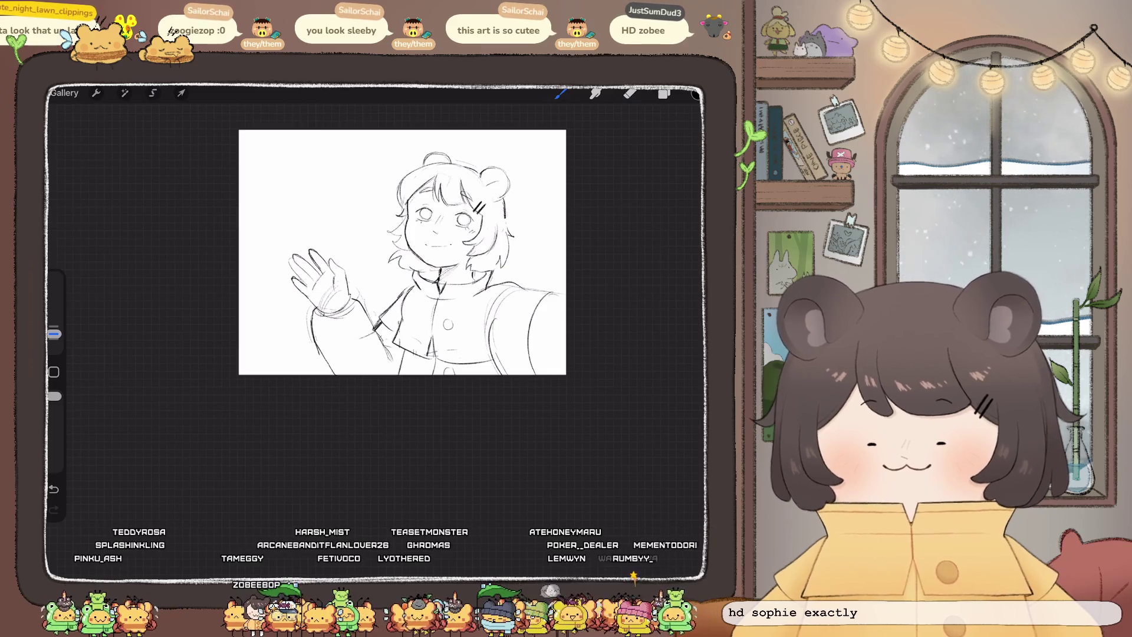
Freehand-select the waving arm and hand and warp them slightly to the right
left_click(153, 93)
left_click_drag(286, 225, 347, 228)
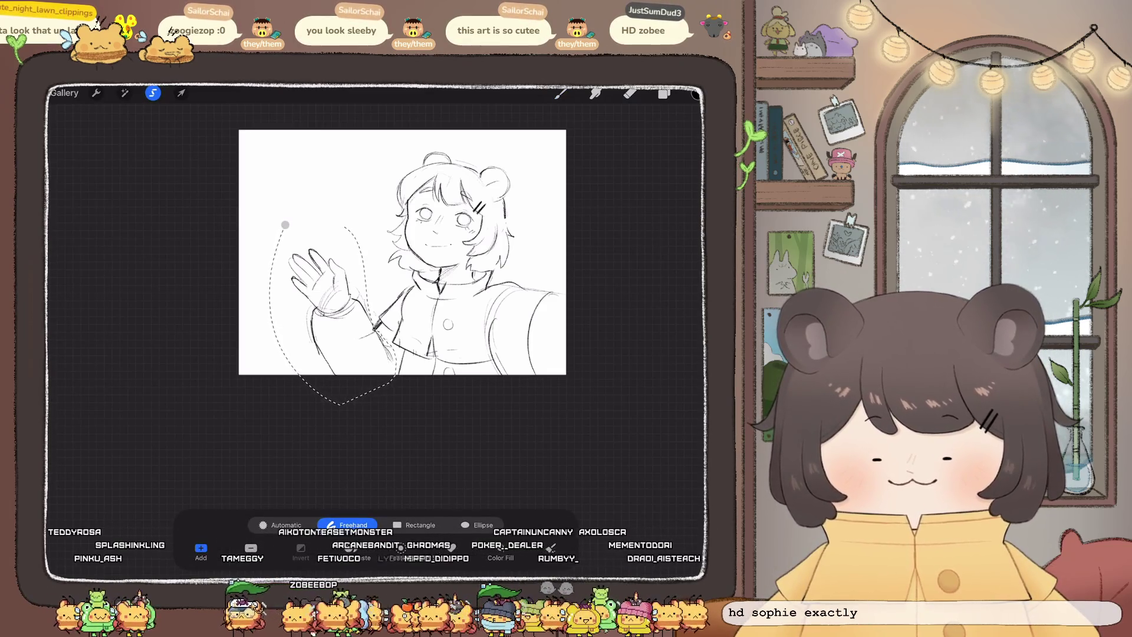
left_click(181, 93)
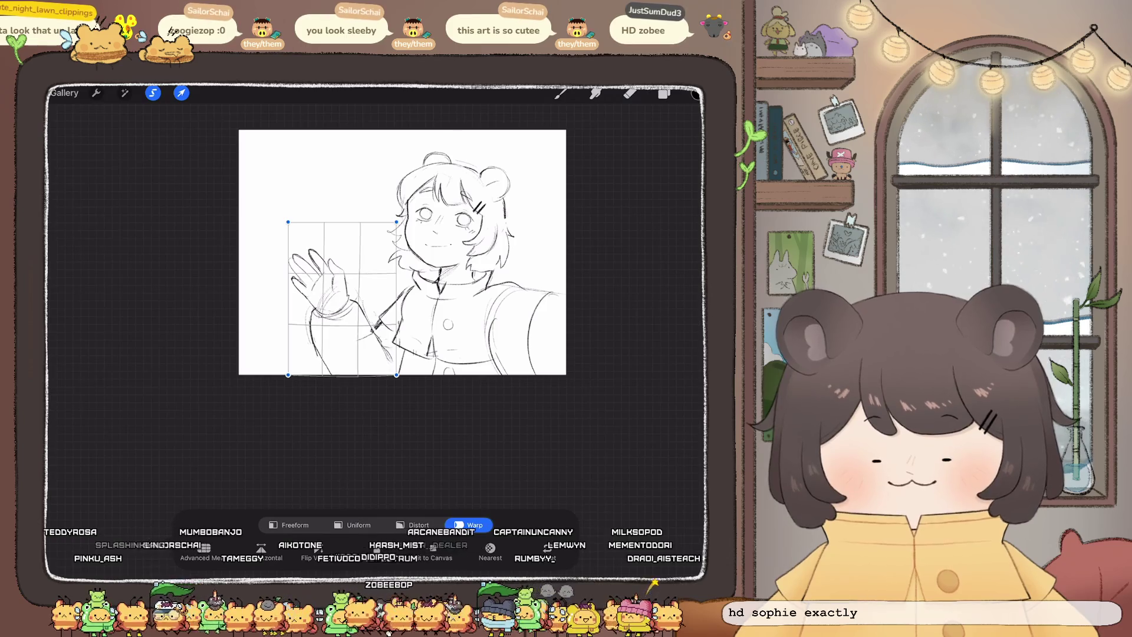
left_click_drag(313, 259, 317, 259)
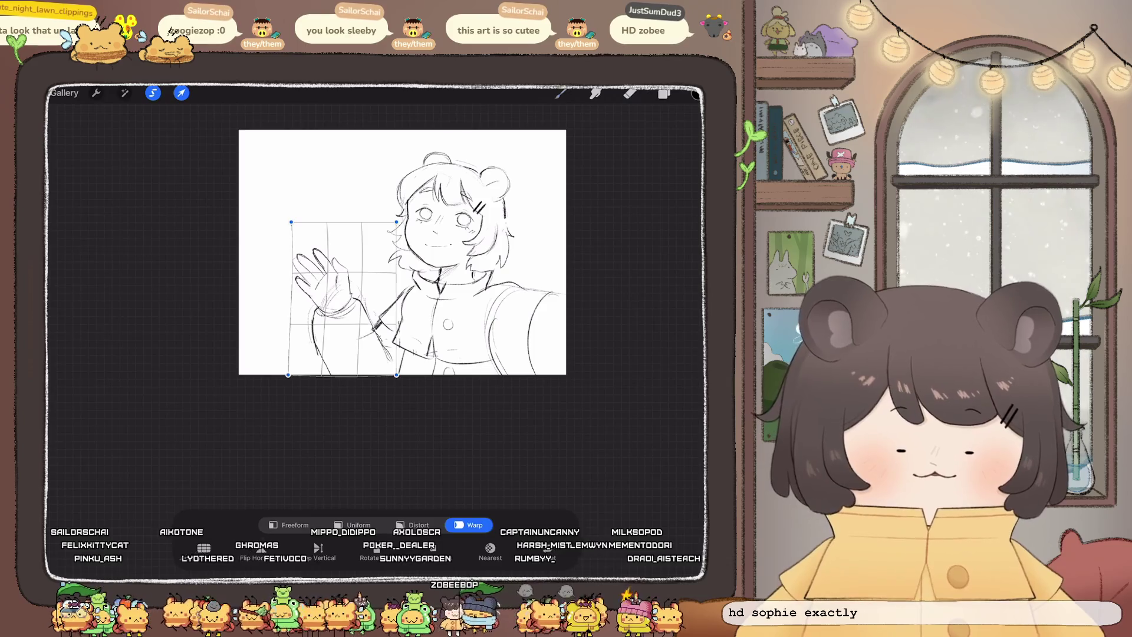
left_click(560, 92)
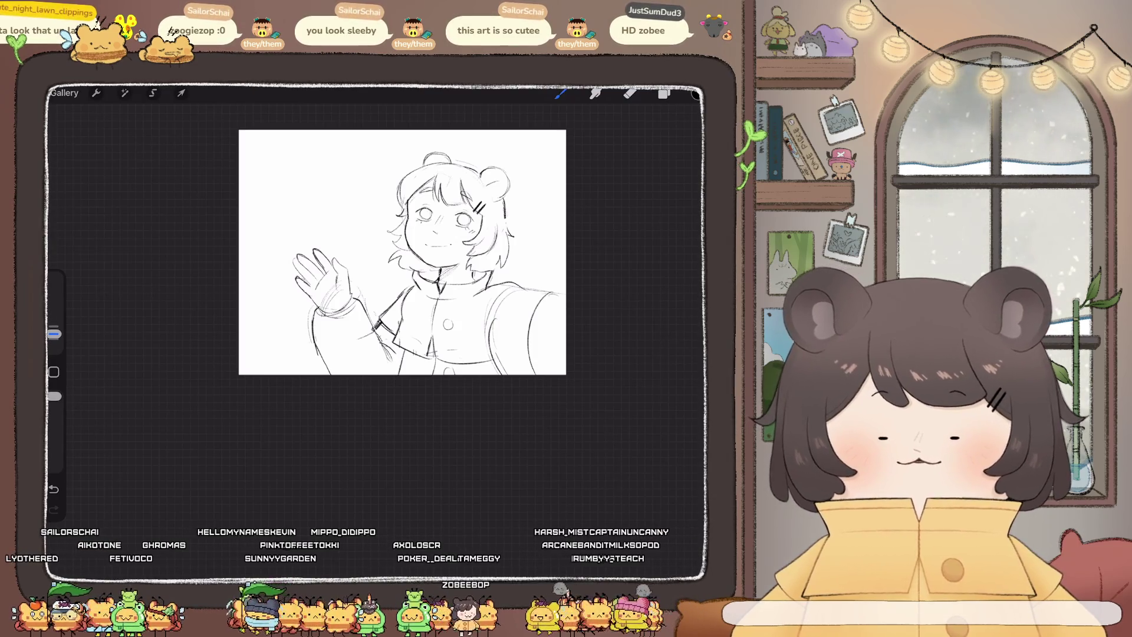
left_click(124, 93)
Freeform-transform the whole sketch: pull lower corners inward, enlarge it, and tilt it slightly
left_click(100, 445)
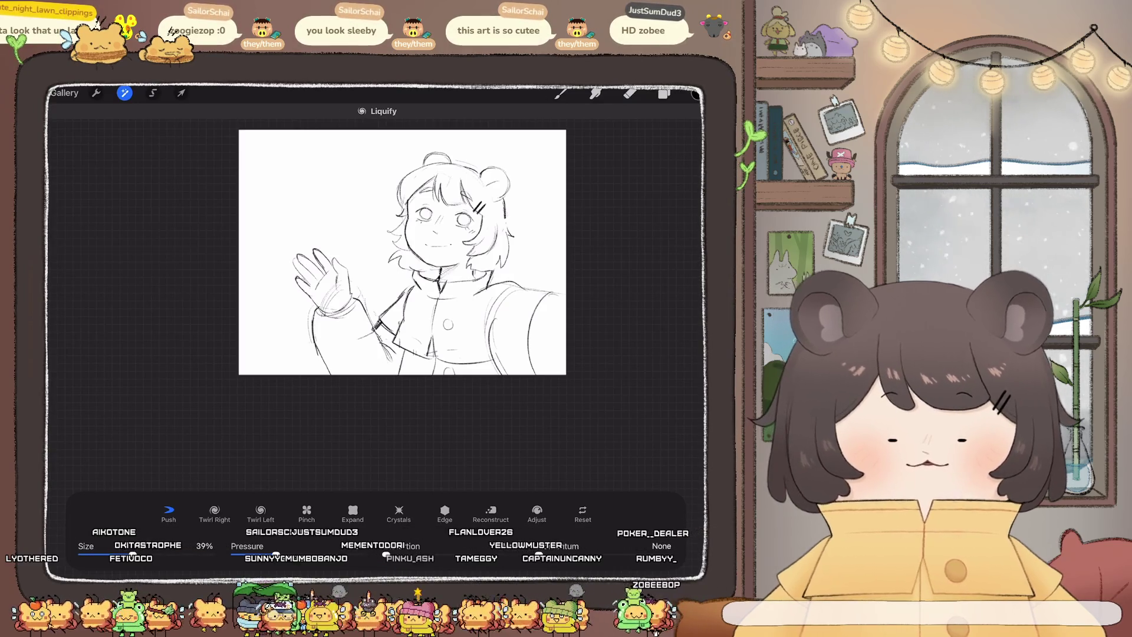
scroll(403, 253, "down", 3)
scroll(389, 266, "up", 3)
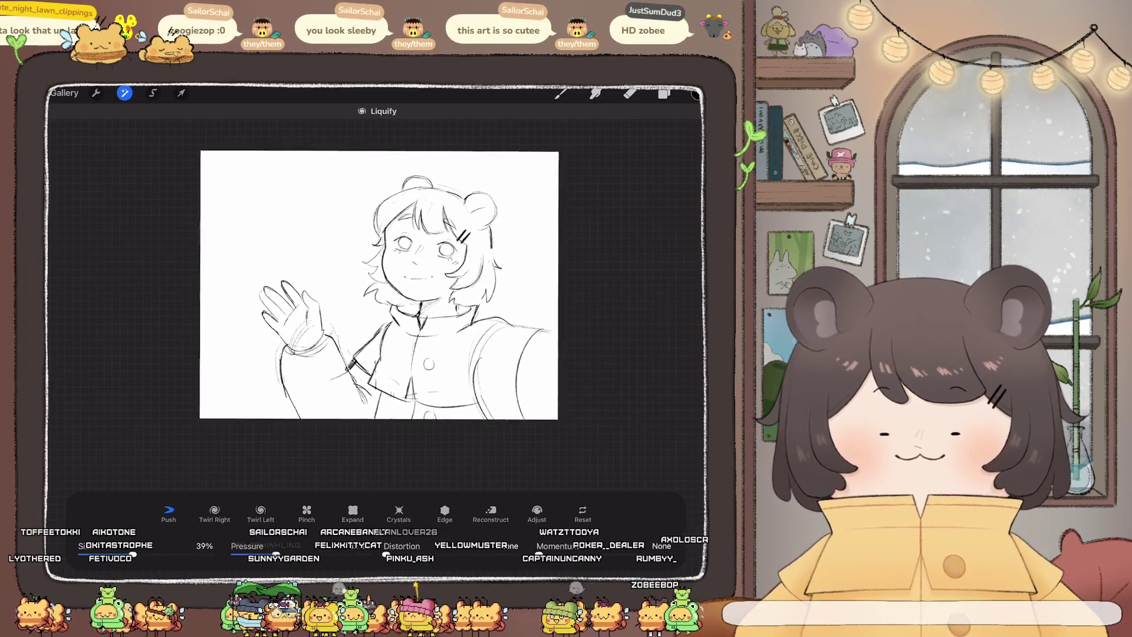
key("v")
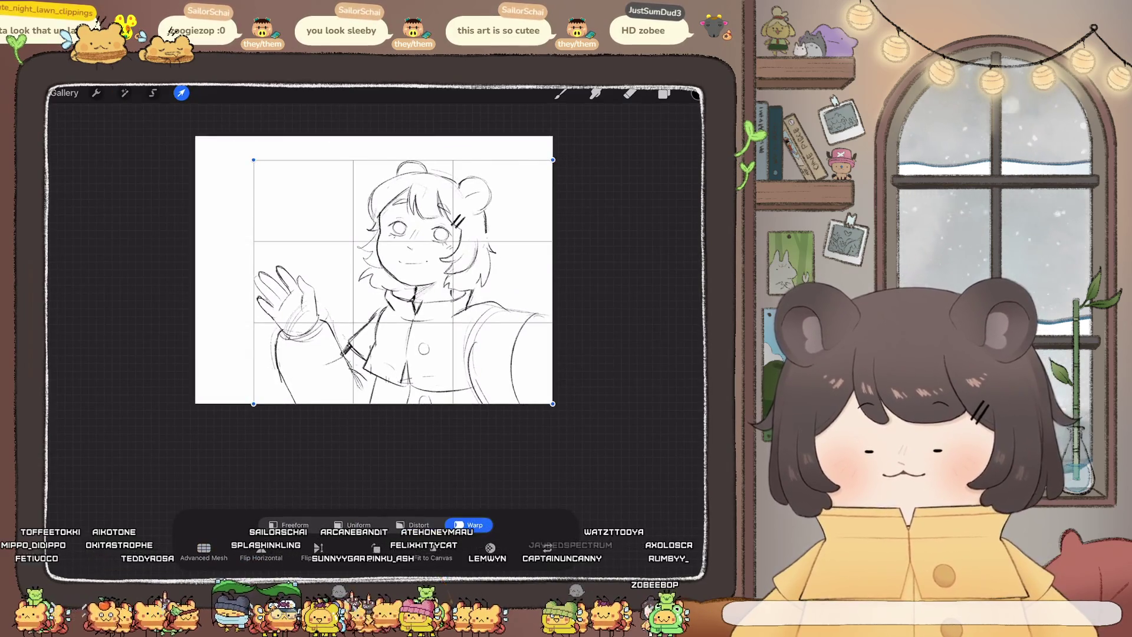
left_click(289, 525)
left_click_drag(254, 404, 276, 406)
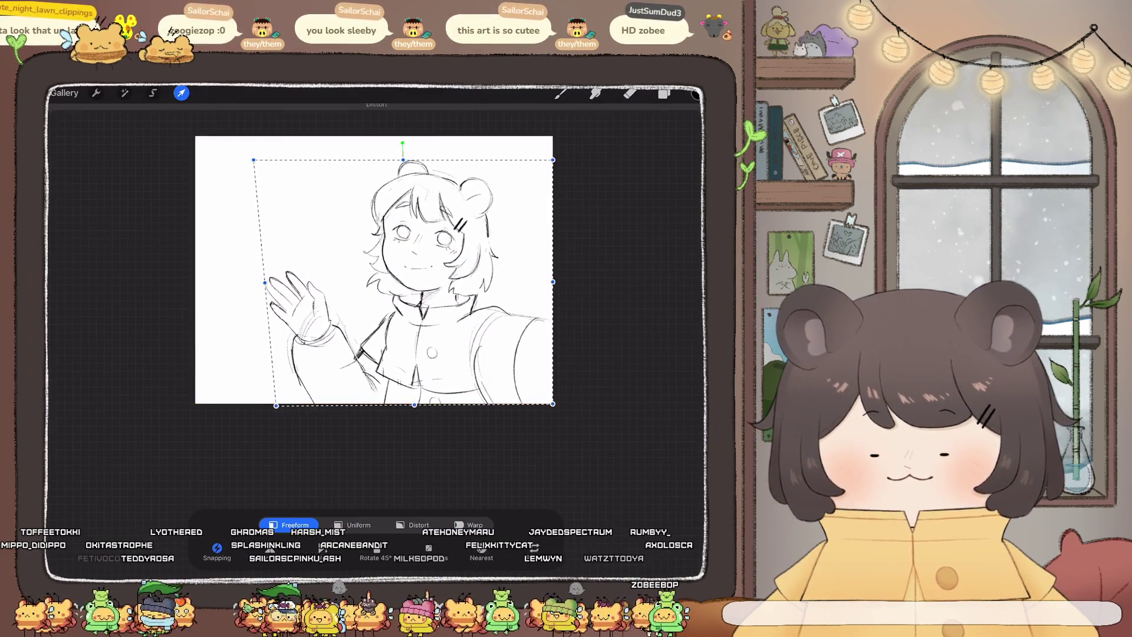
left_click_drag(550, 404, 535, 400)
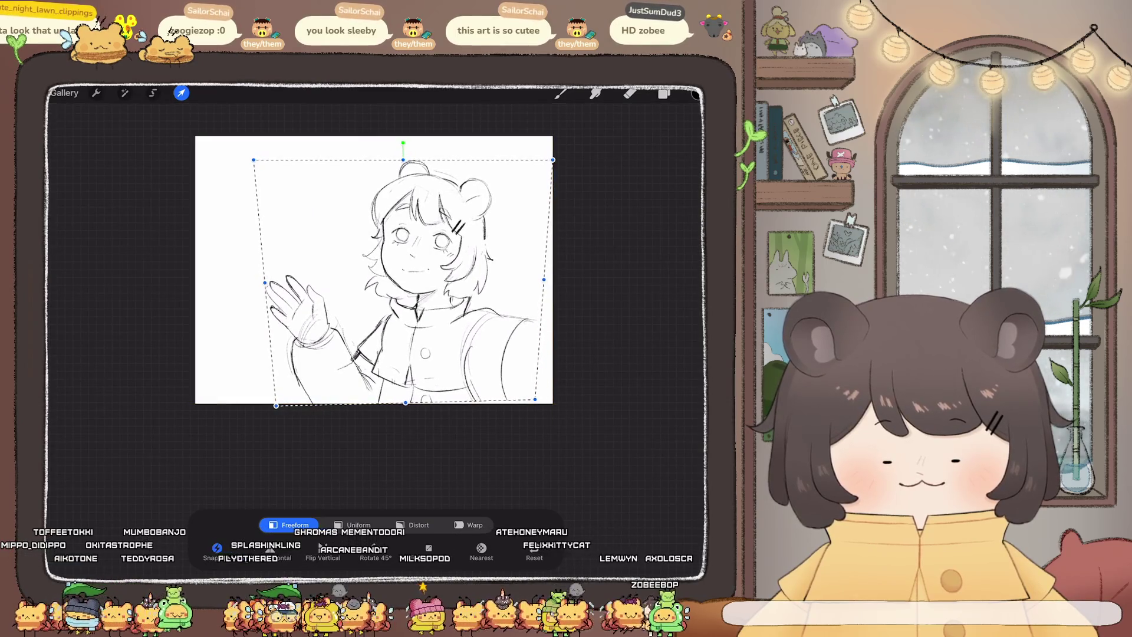
left_click_drag(553, 160, 572, 171)
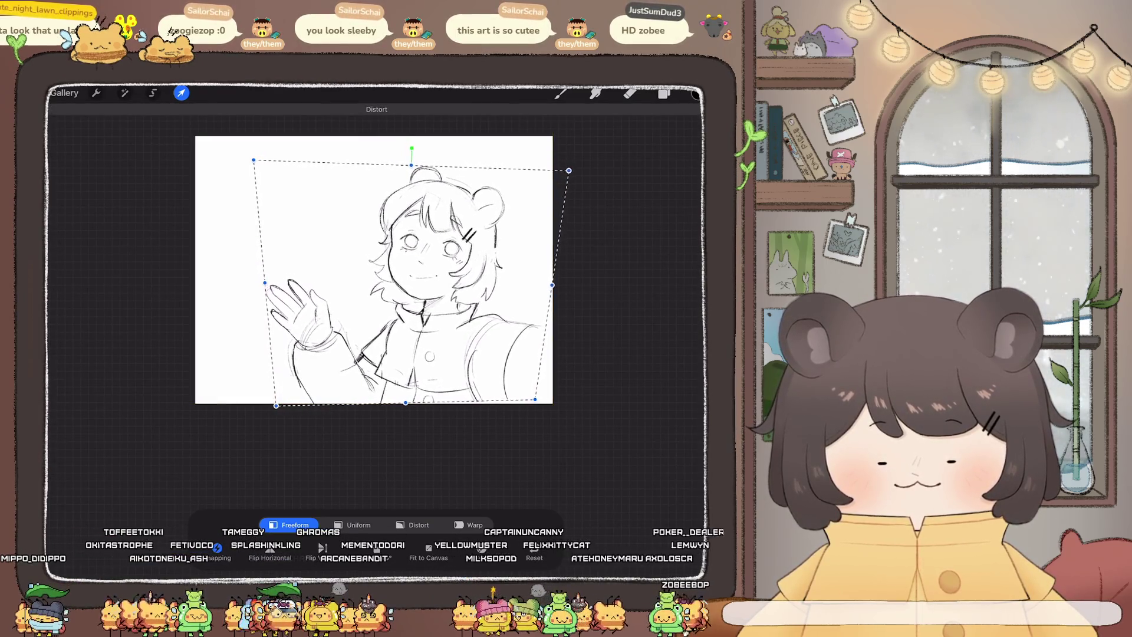
left_click_drag(254, 160, 229, 125)
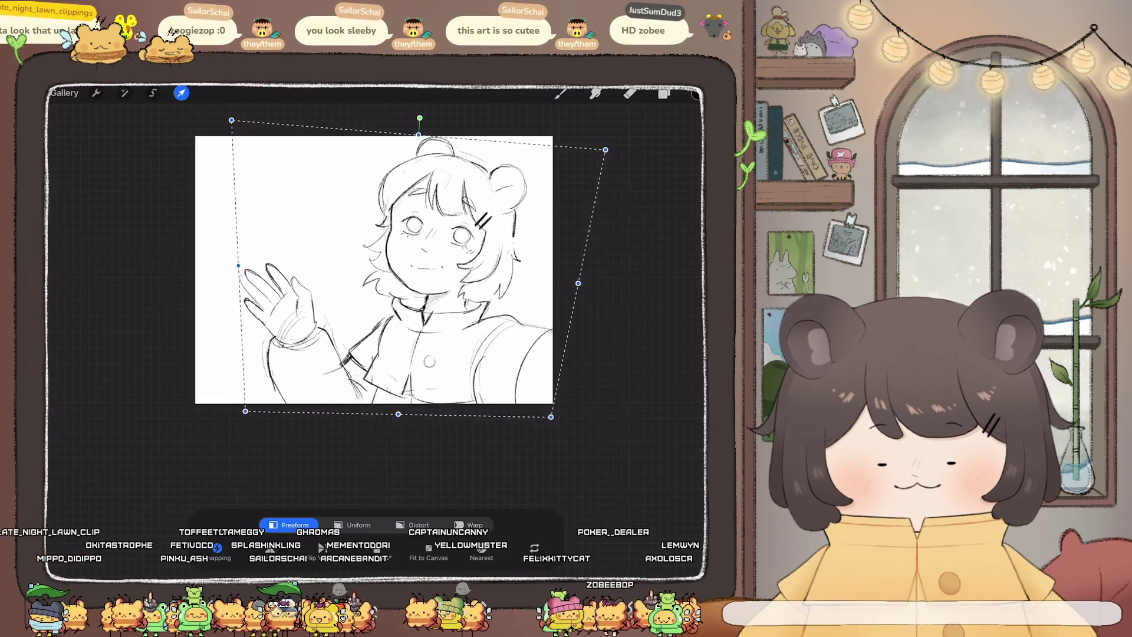
left_click_drag(390, 272, 376, 266)
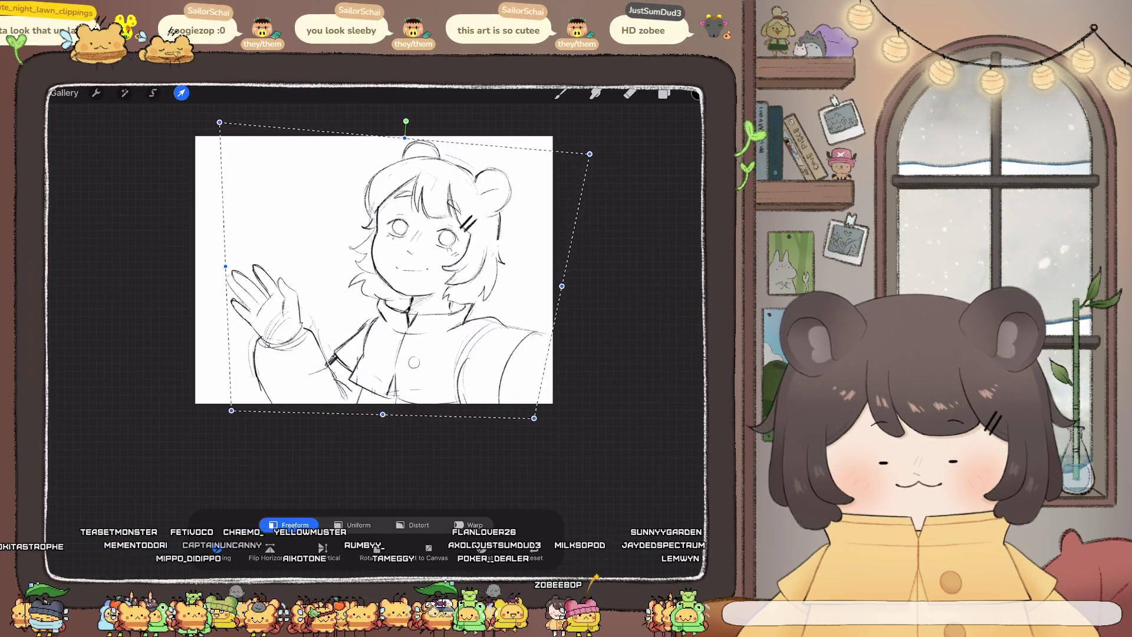
left_click(560, 94)
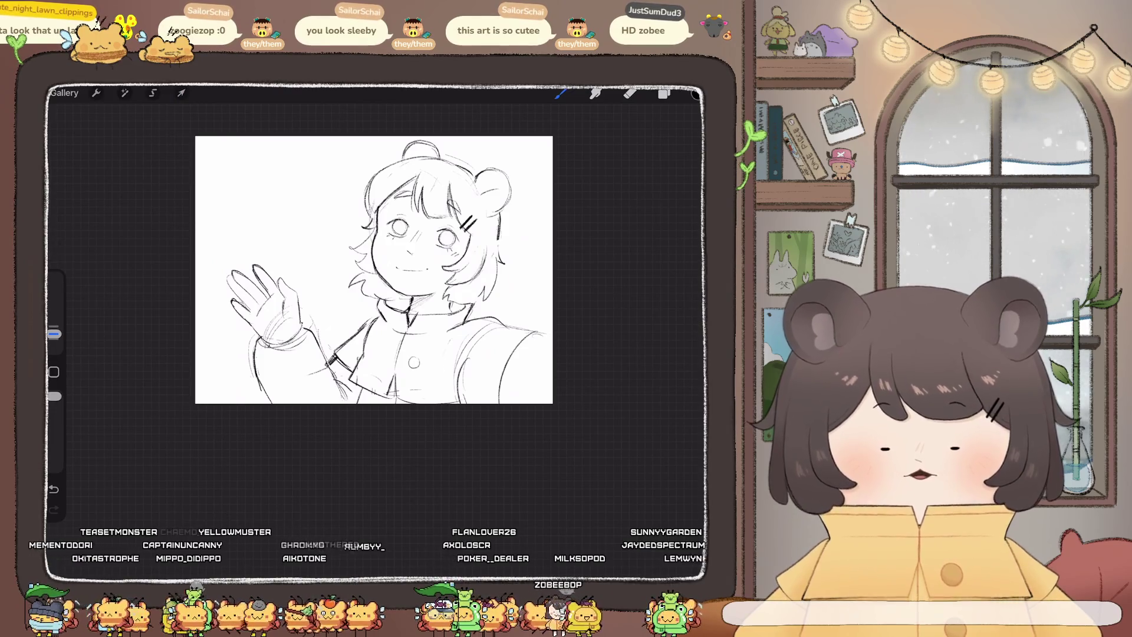
Lasso the lower-right coat section, shift it slightly right, and dismiss the low-battery alert
left_click(152, 93)
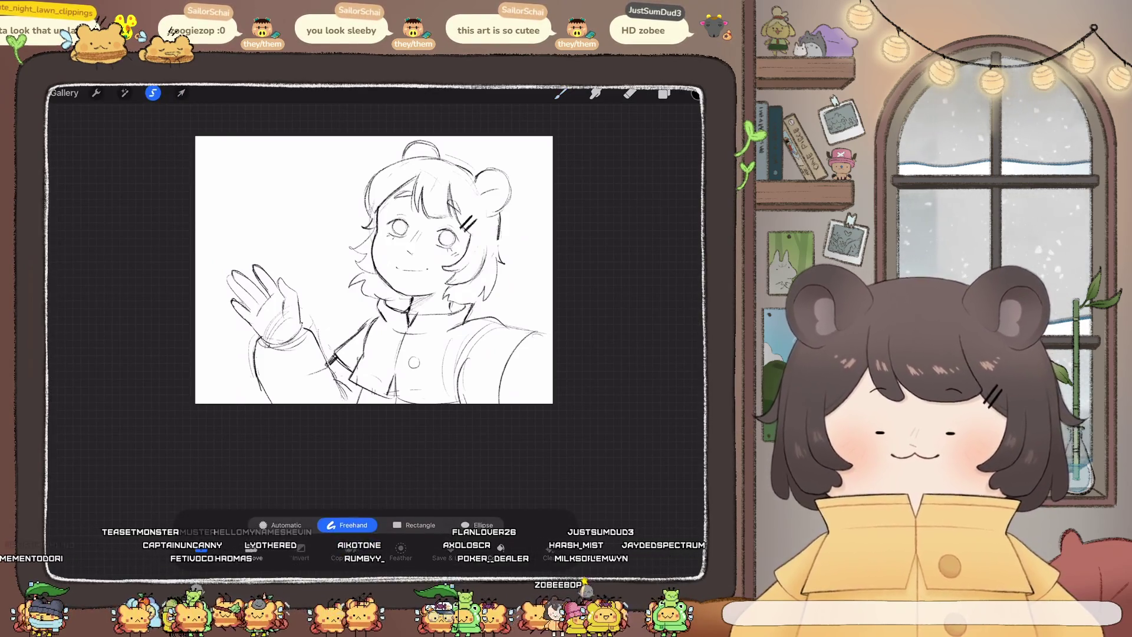
left_click_drag(480, 311, 509, 306)
left_click_drag(451, 428, 509, 306)
left_click(181, 92)
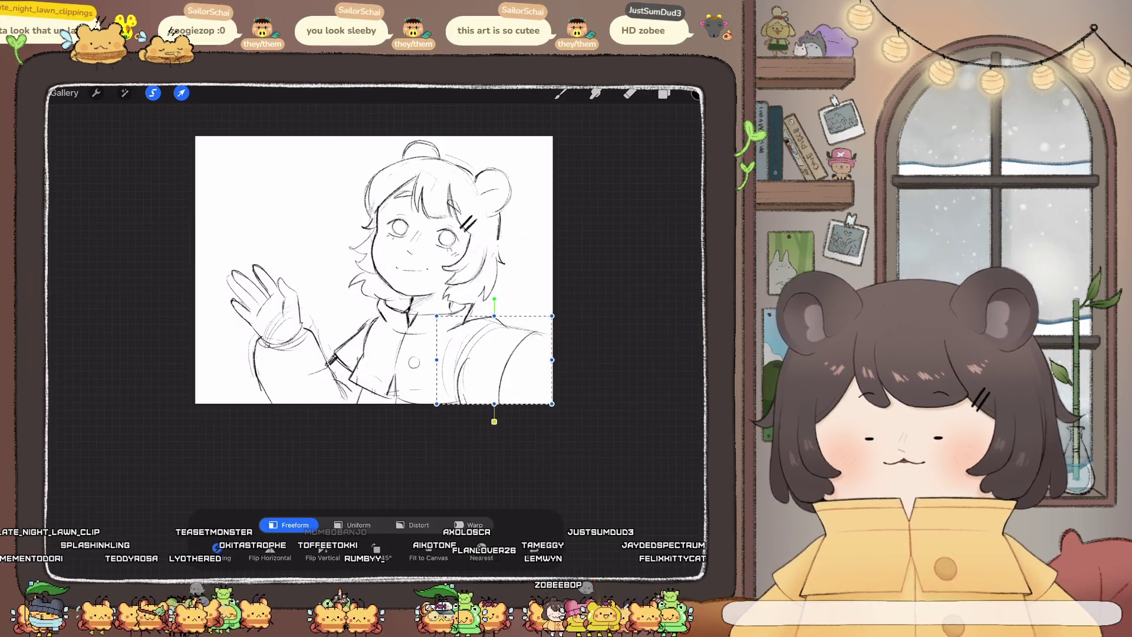
left_click_drag(496, 360, 493, 355)
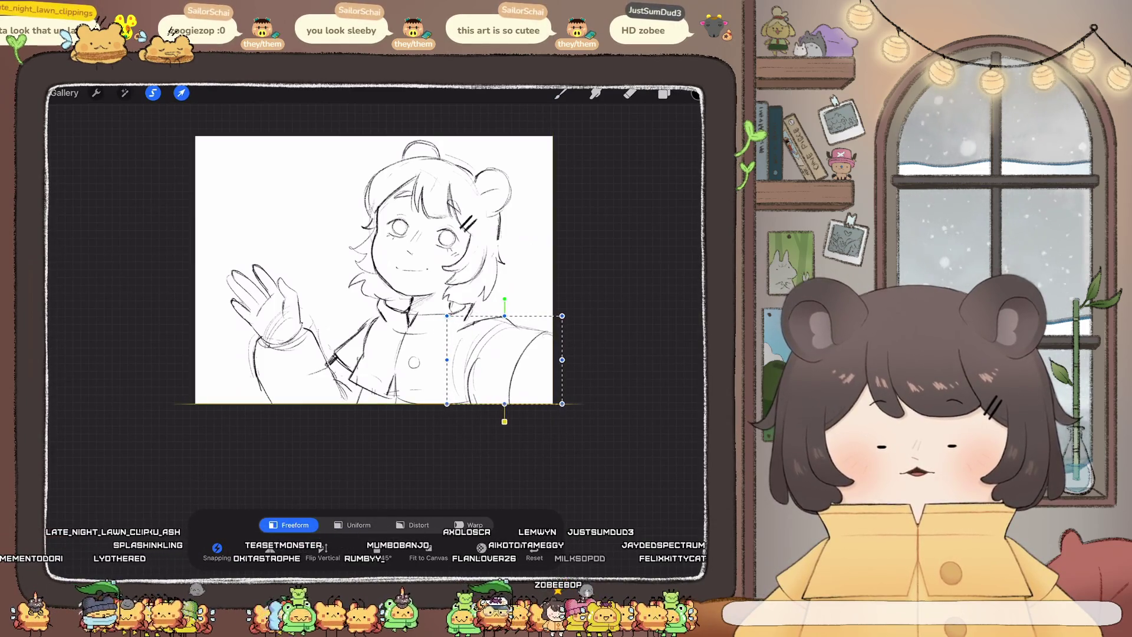
left_click(560, 93)
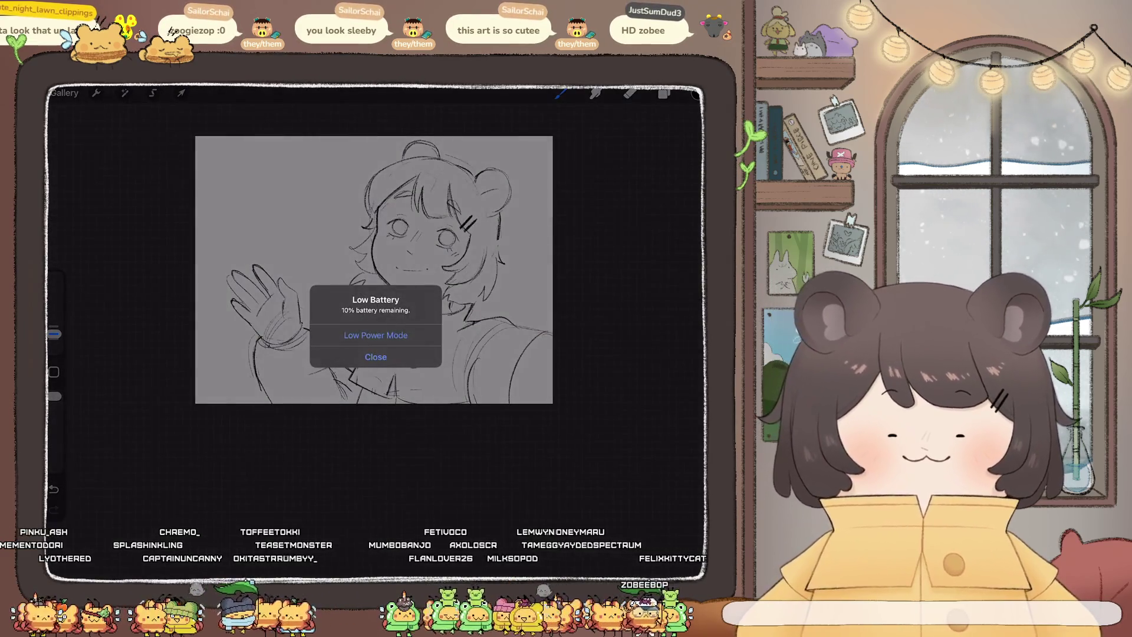
left_click(375, 357)
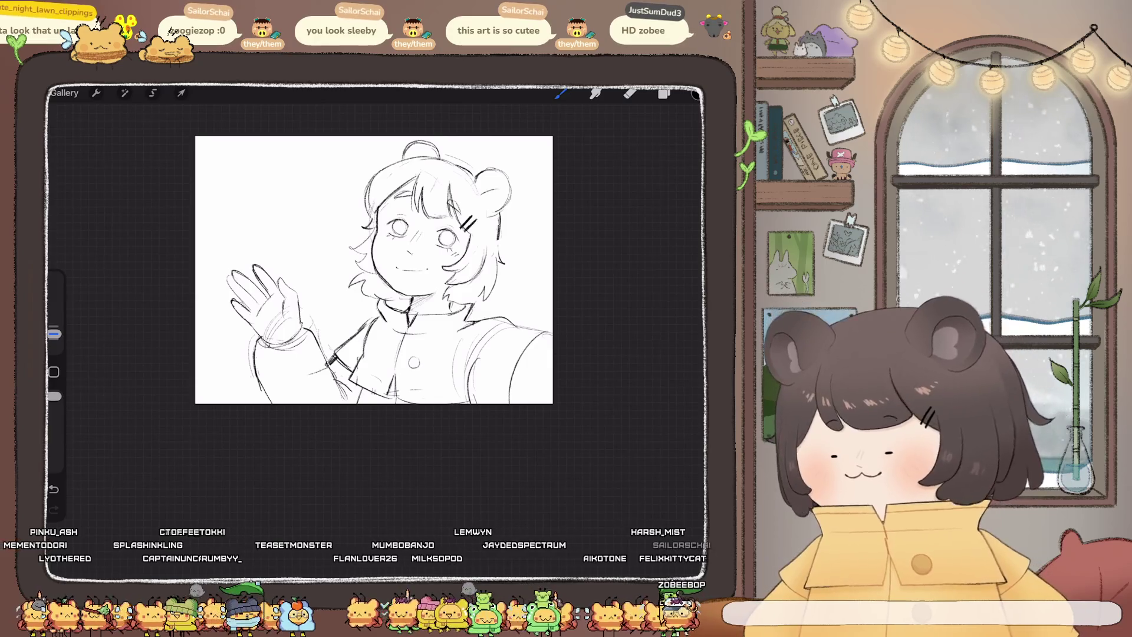